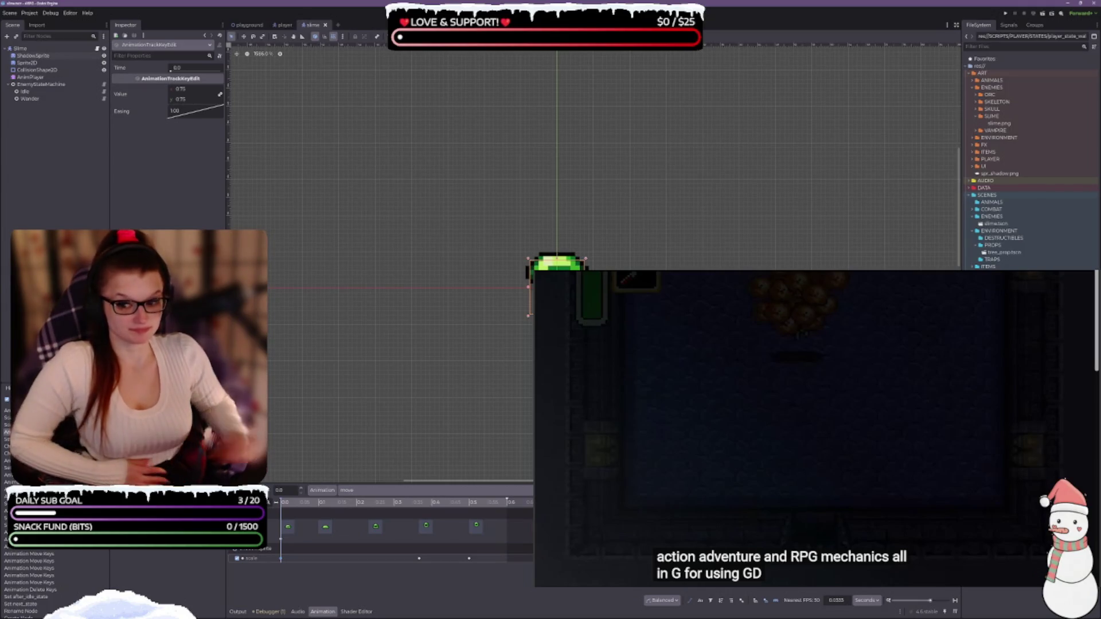
Deselect in the slime scene, switch to the playground scene, and run the project
click(414, 230)
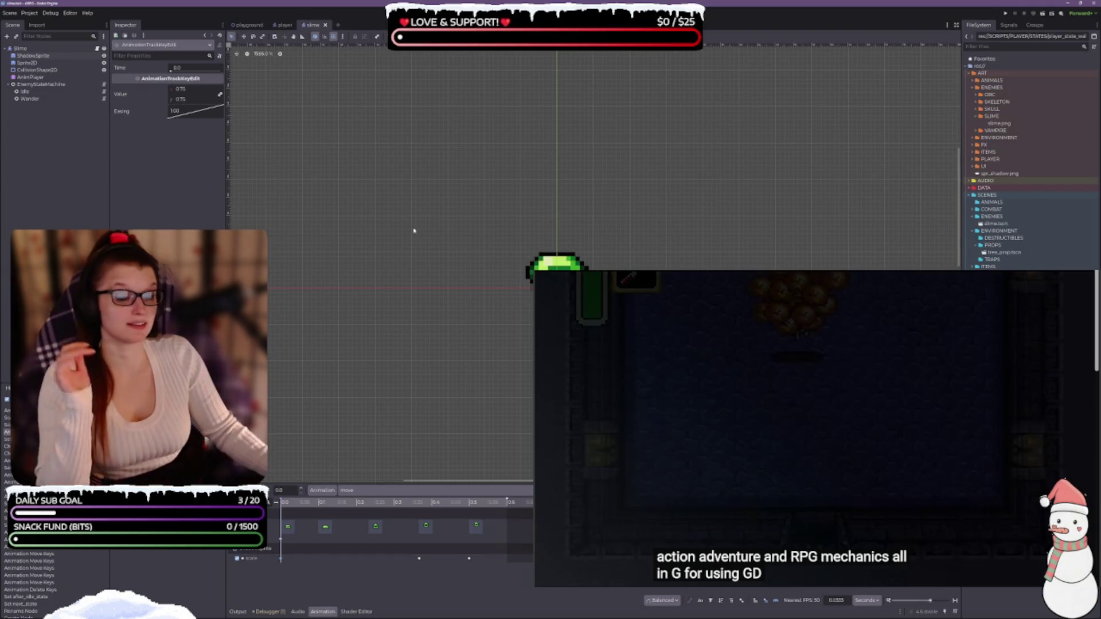
click(246, 24)
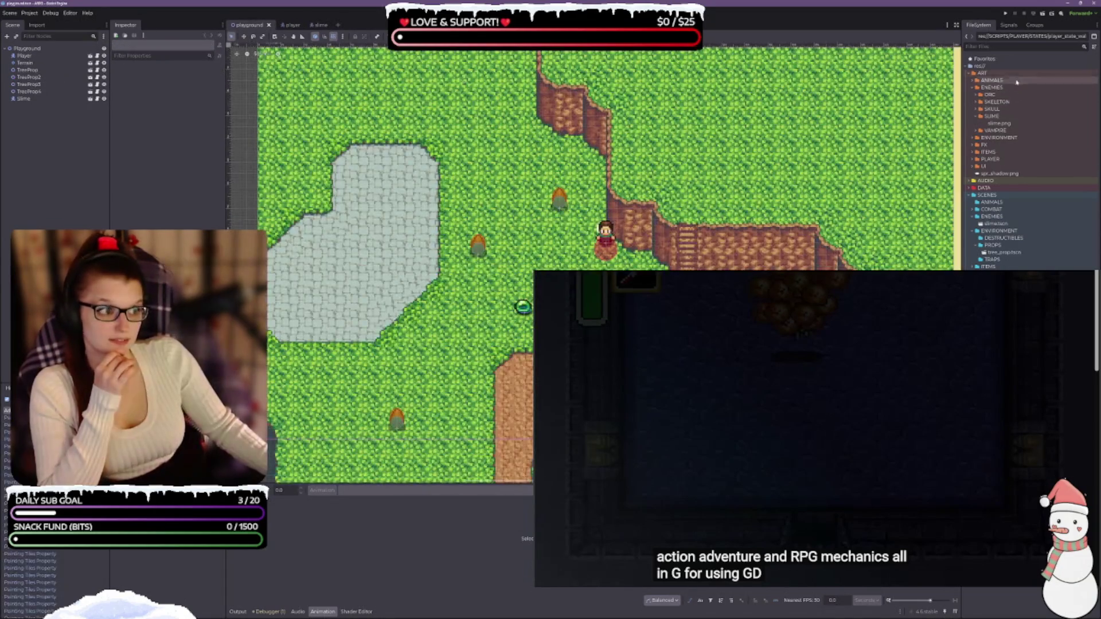
click(1043, 14)
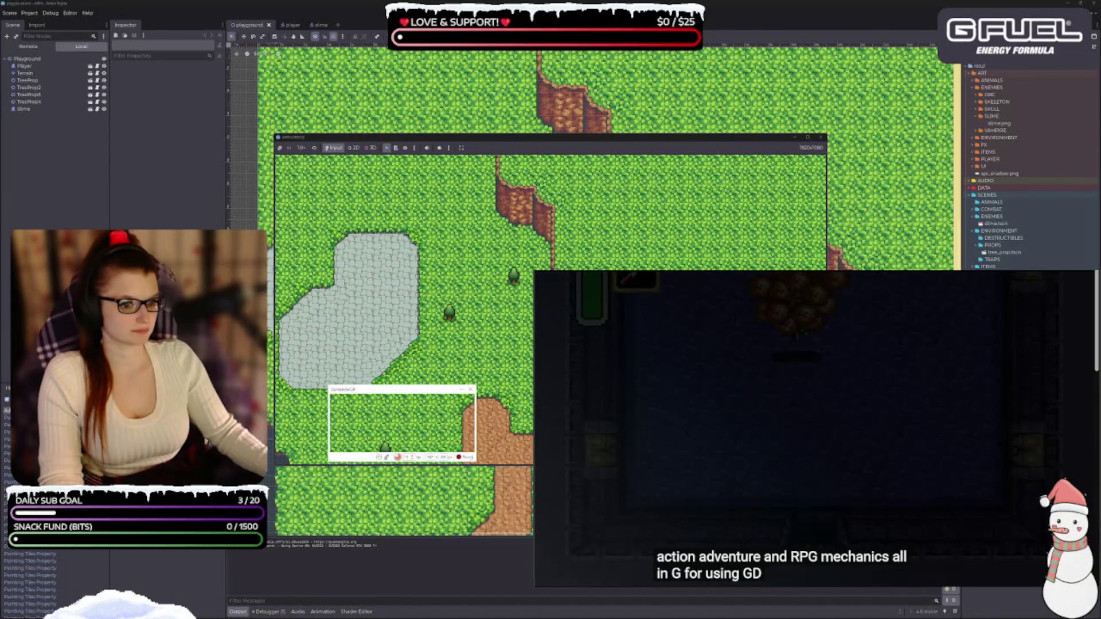
Move and enlarge the screen recorder window, play-test the game, then close its window
mouse_move(403, 390)
mouse_down()
mouse_move(591, 280)
mouse_move(599, 286)
mouse_up()
drag(523, 359, 481, 394)
drag(550, 286, 534, 312)
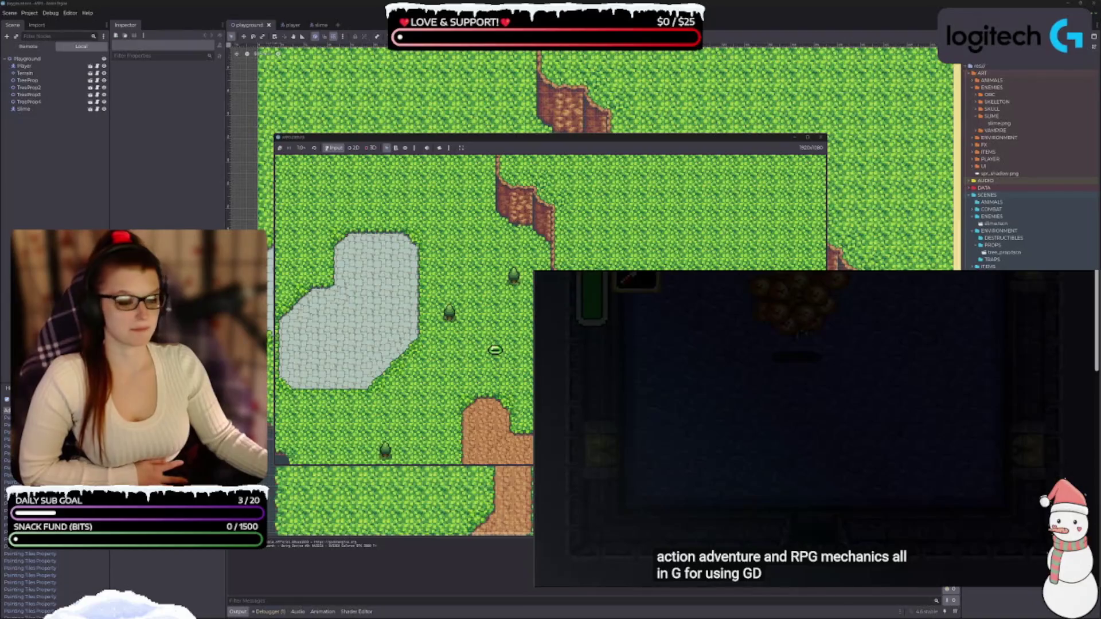
click(821, 138)
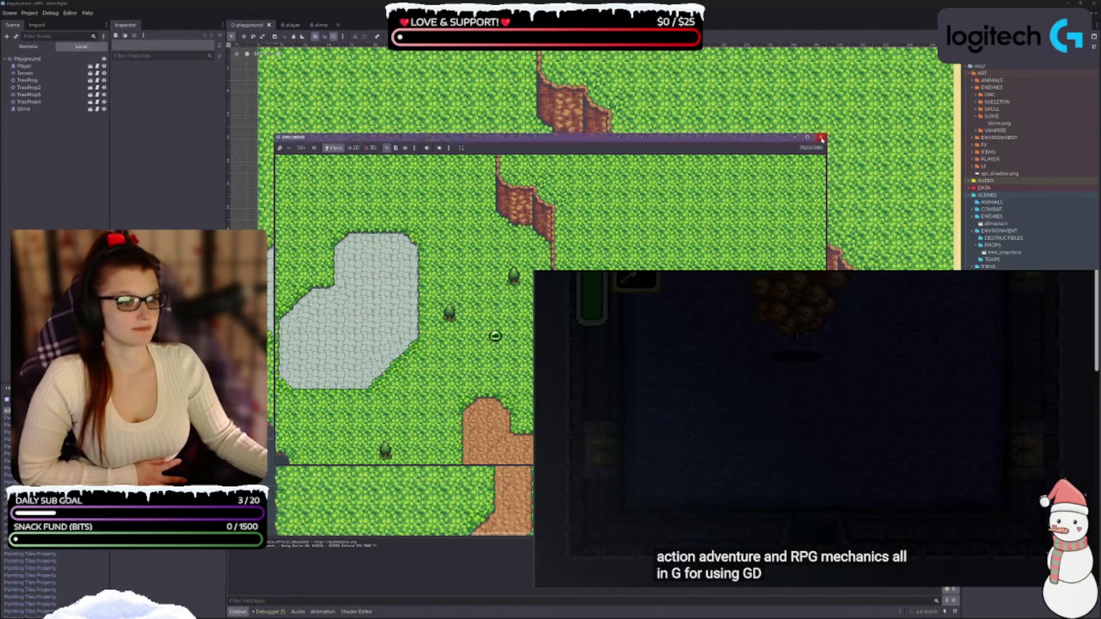
Open enemy.gd at the EnemyDamaged signal from the debugger's Errors list
click(267, 612)
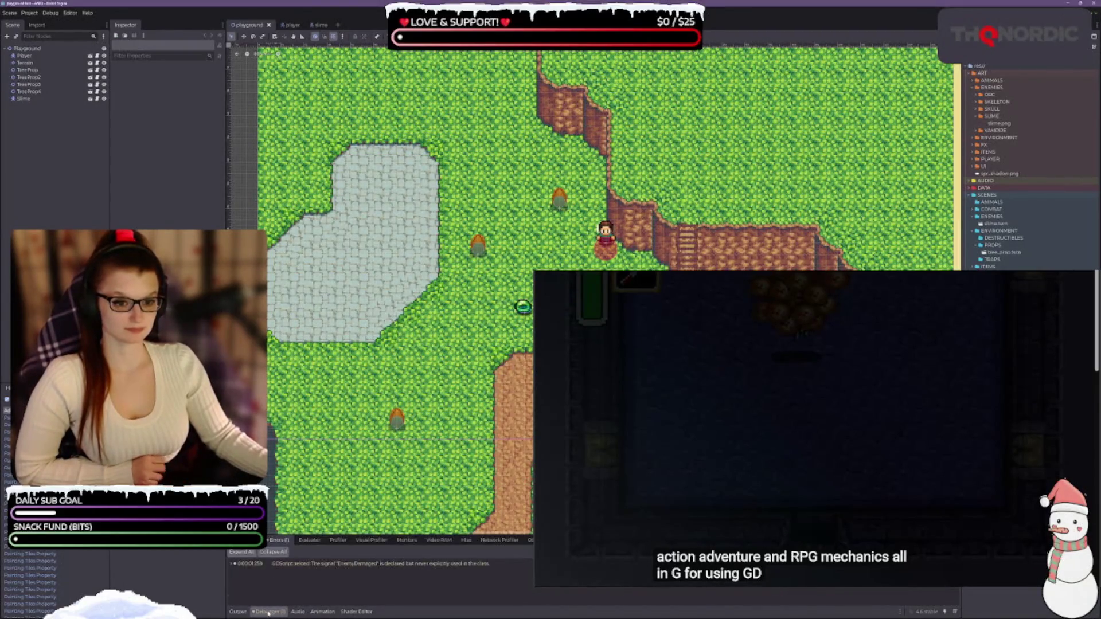
double_click(351, 567)
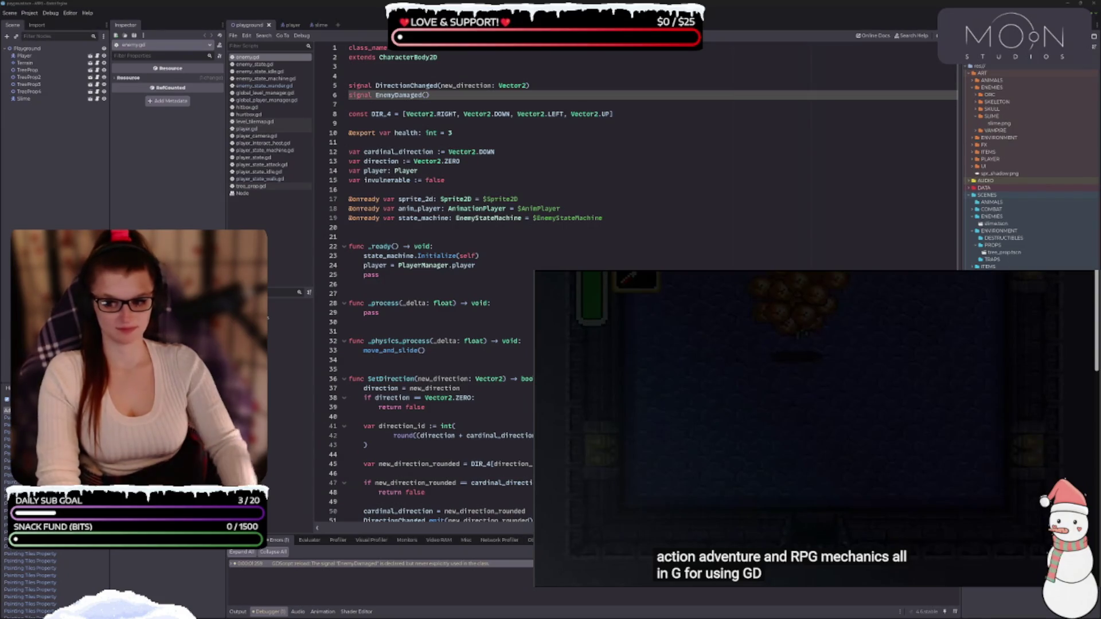
Resume the tutorial video, switch to the slime scene, and collapse the debugger panel
click(853, 410)
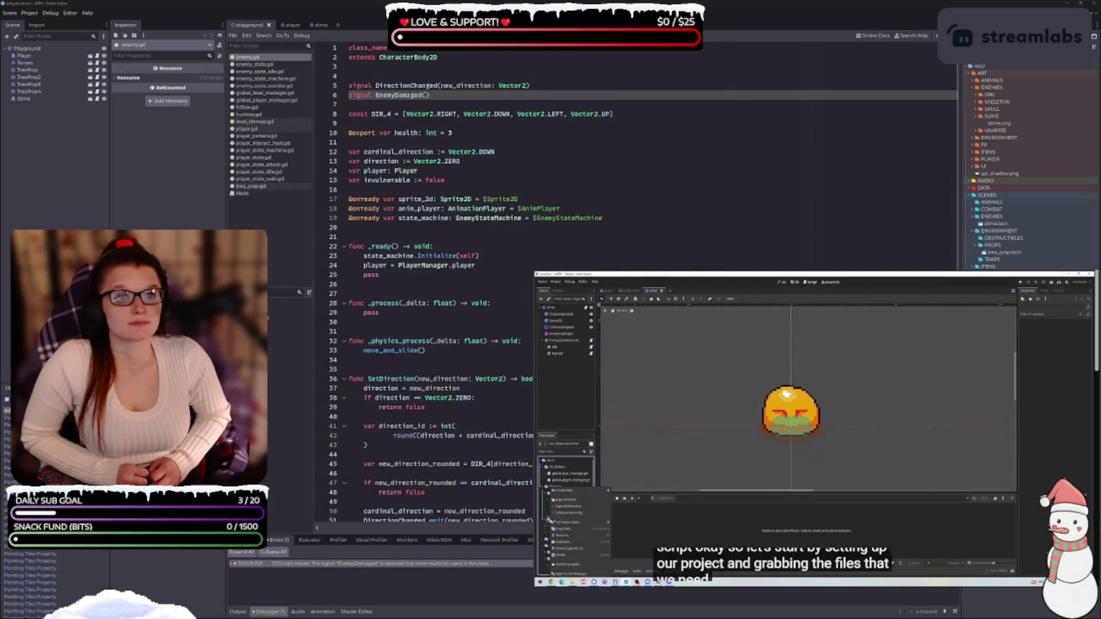
click(320, 25)
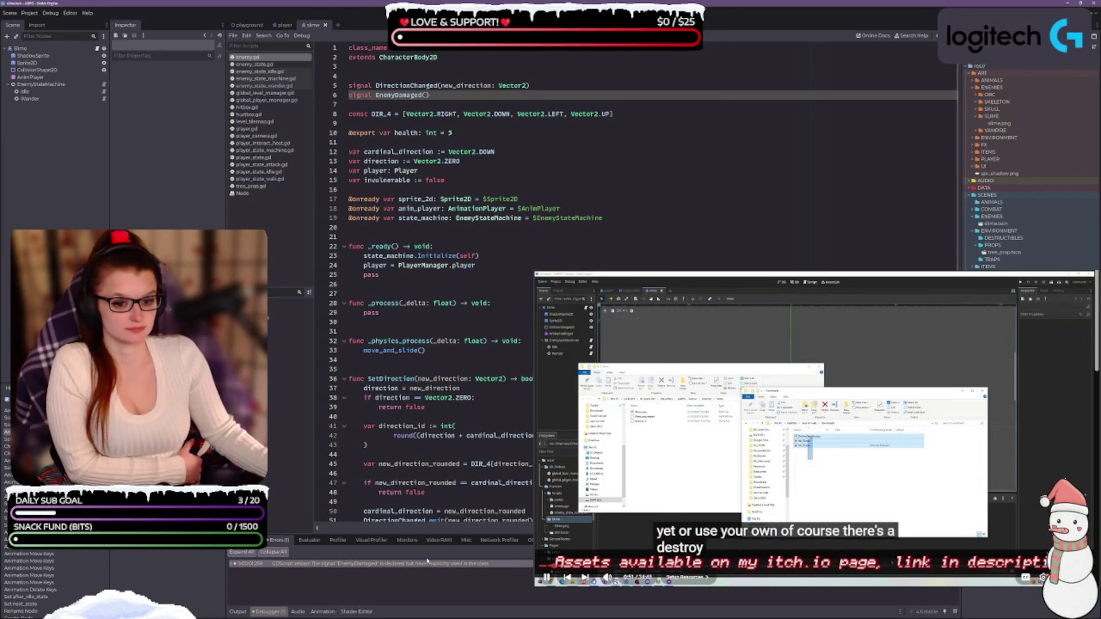
click(273, 615)
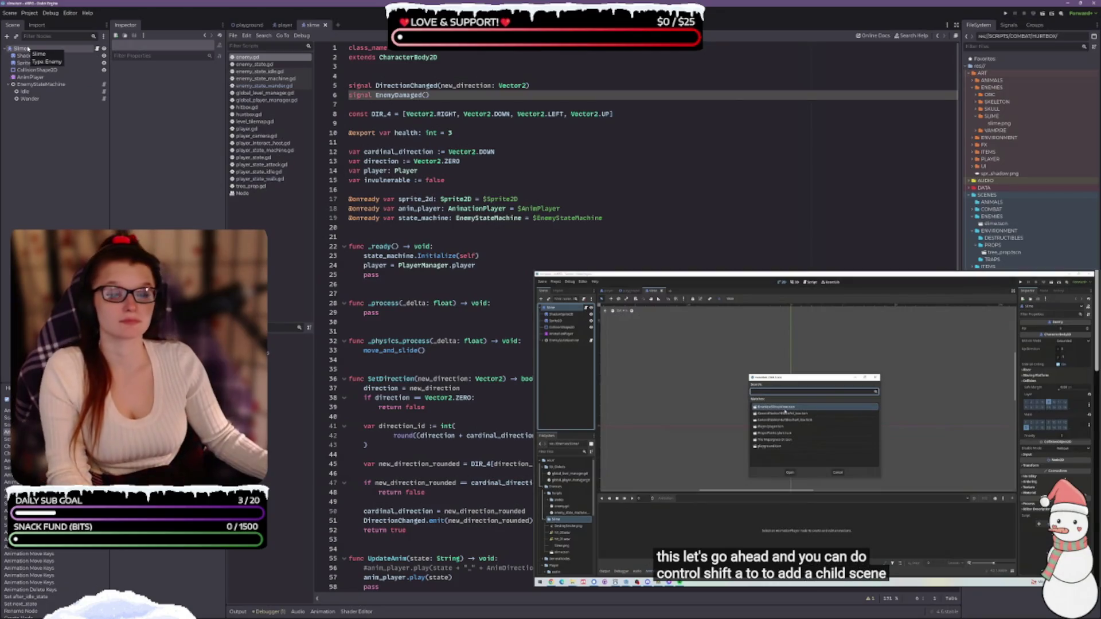
Instance hurtbox.tscn as a child of the Slime root node
click(27, 48)
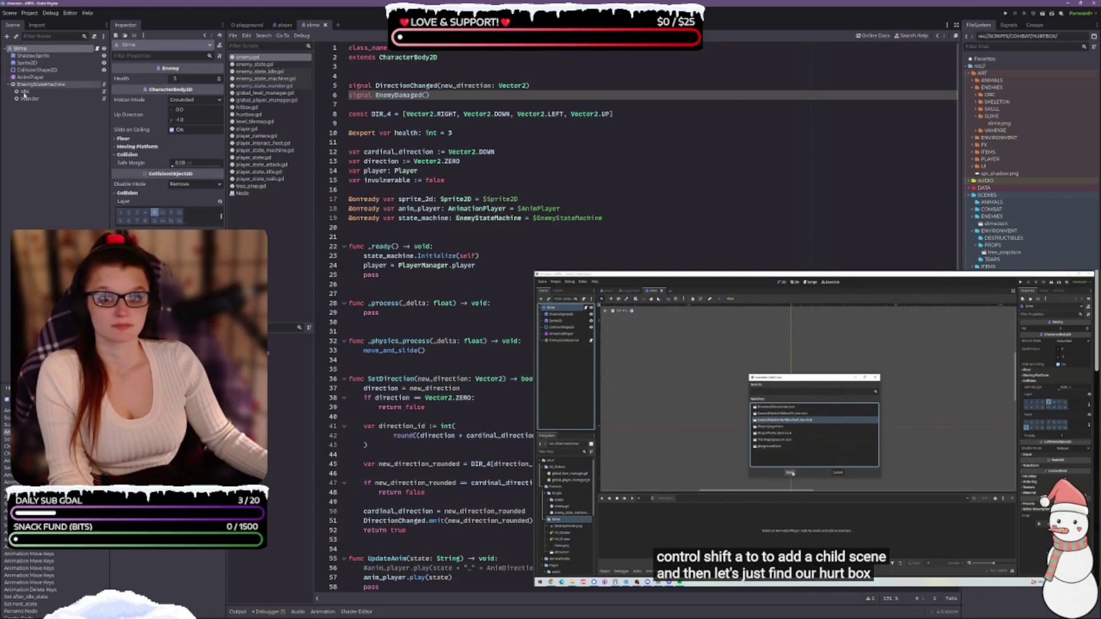
click(48, 137)
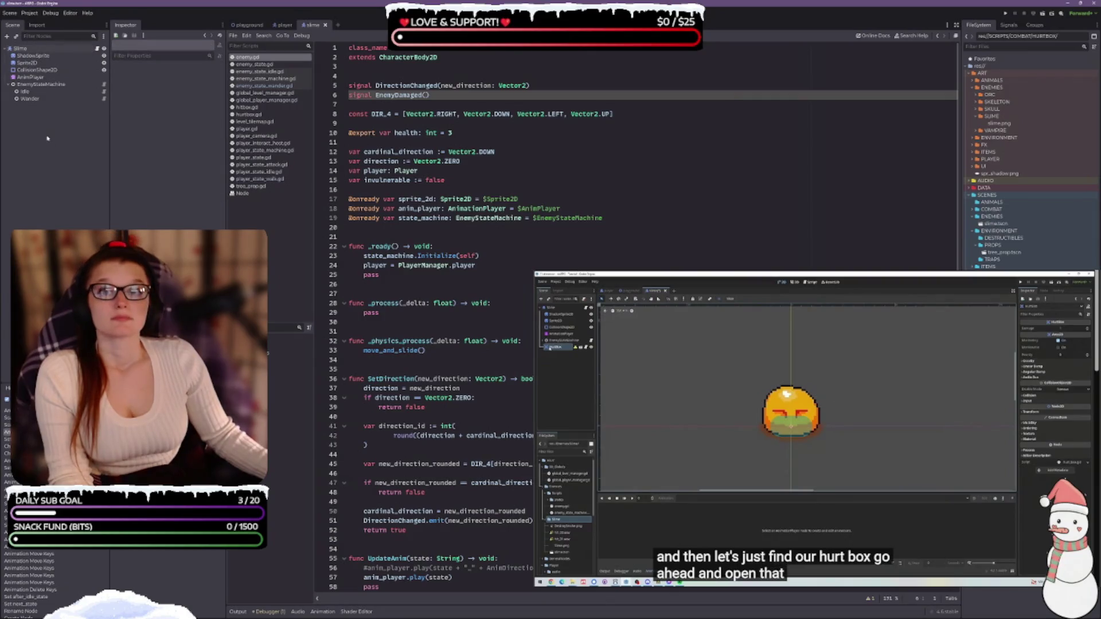
key(space)
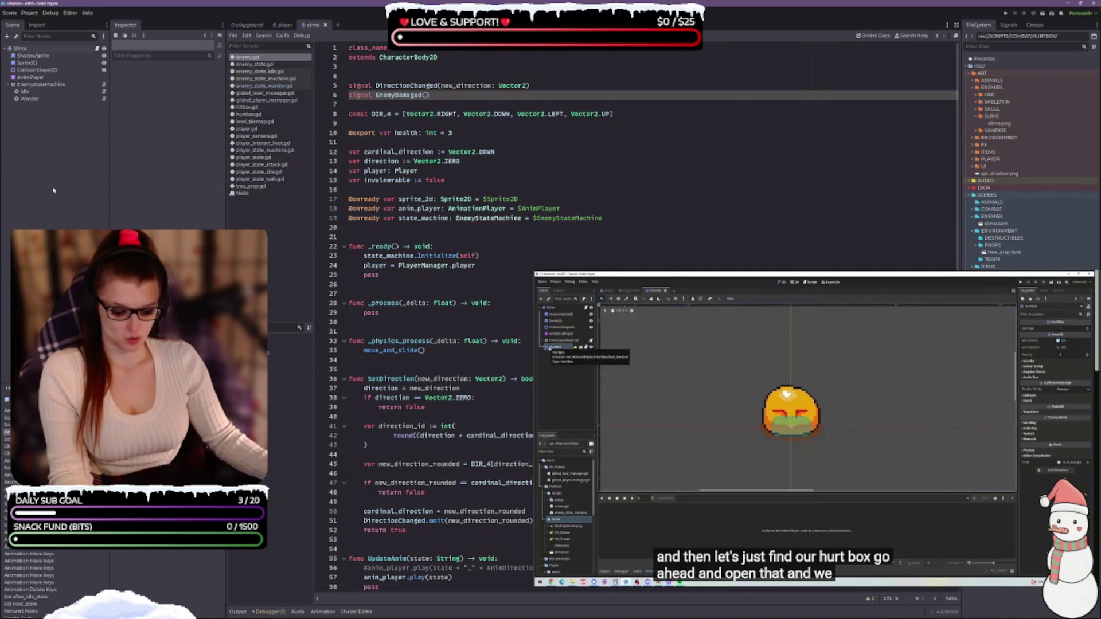
key(ctrl+shift+o)
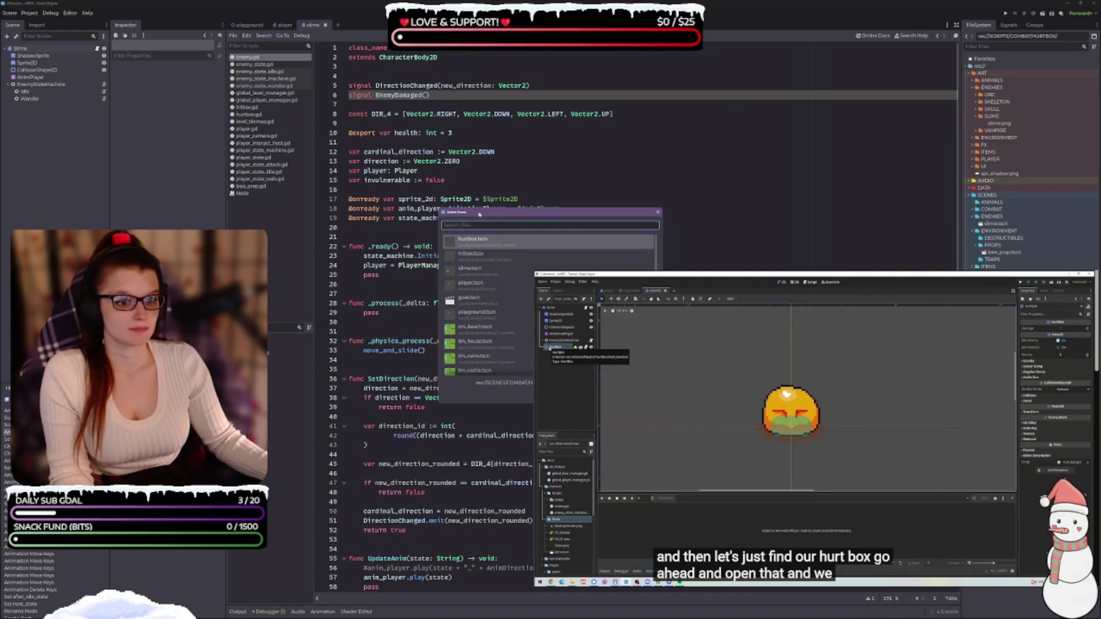
double_click(500, 243)
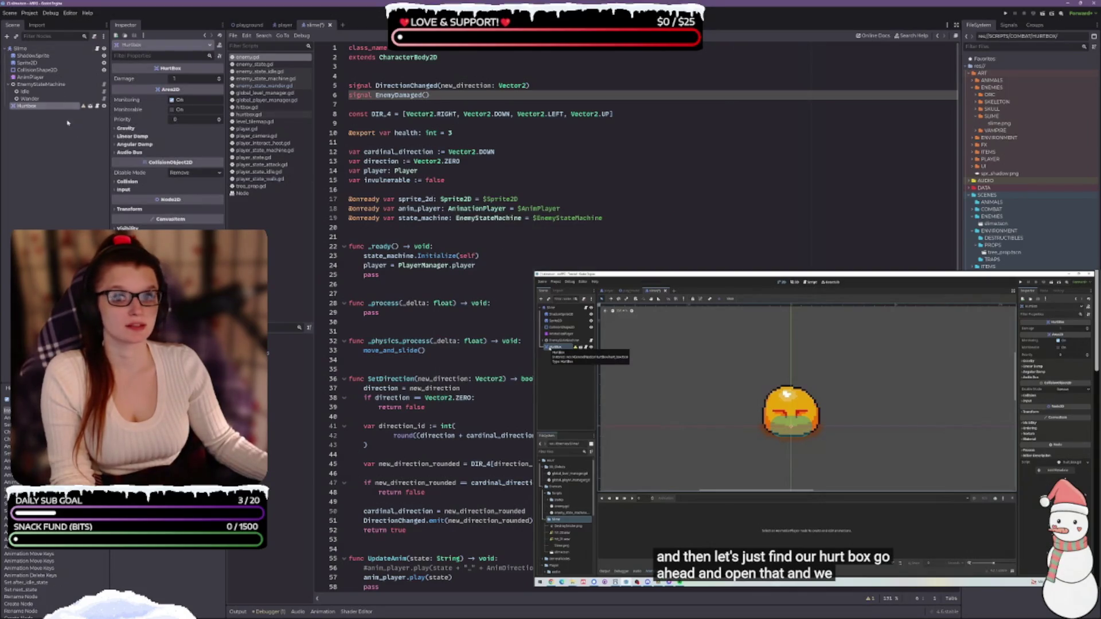
click(789, 440)
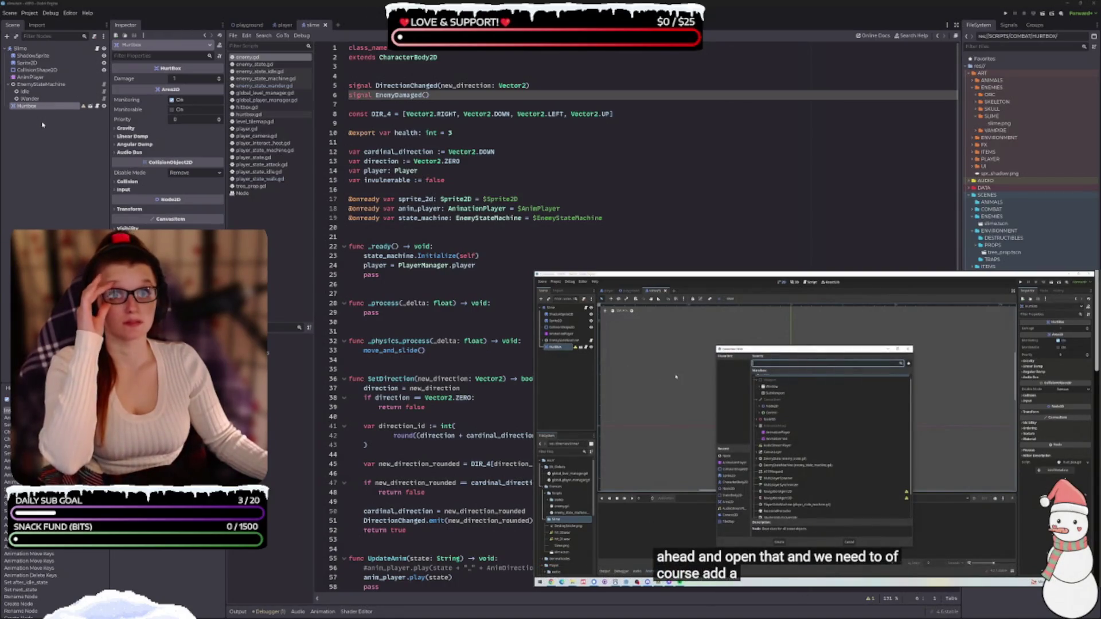
Add a CollisionShape2D with a new CircleShape2D under the Hurtbox and view it in 2D
click(84, 106)
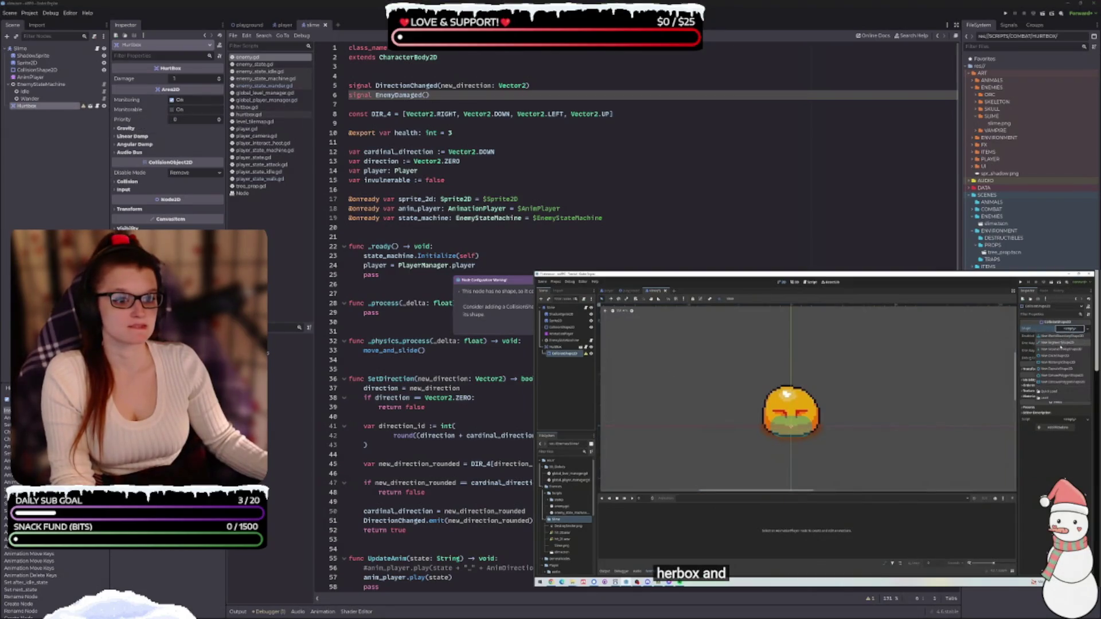
right_click(32, 107)
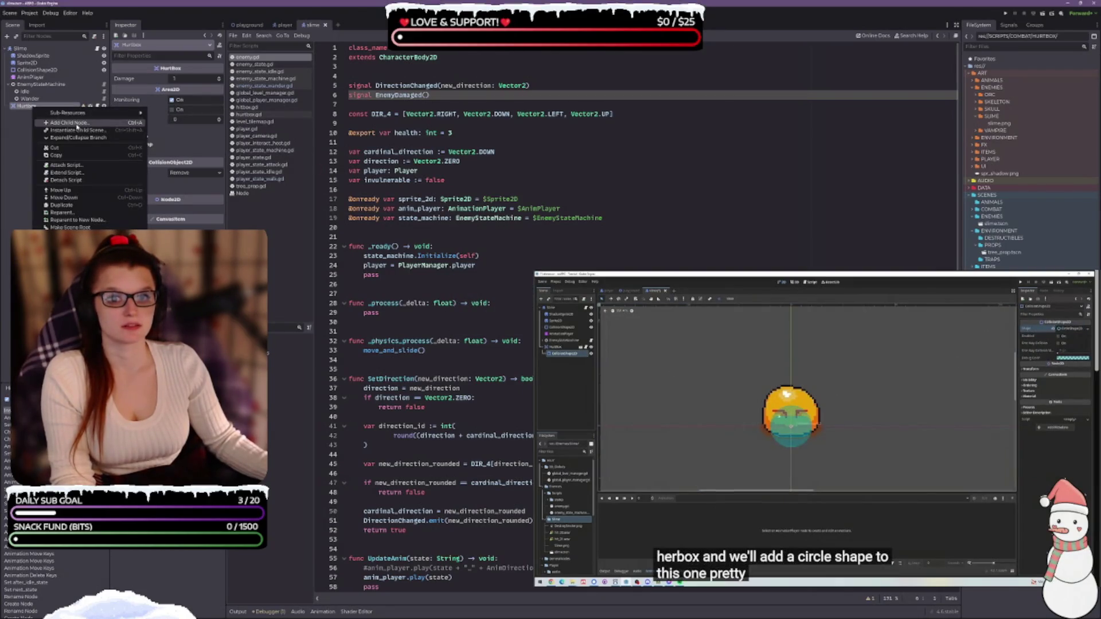
click(77, 124)
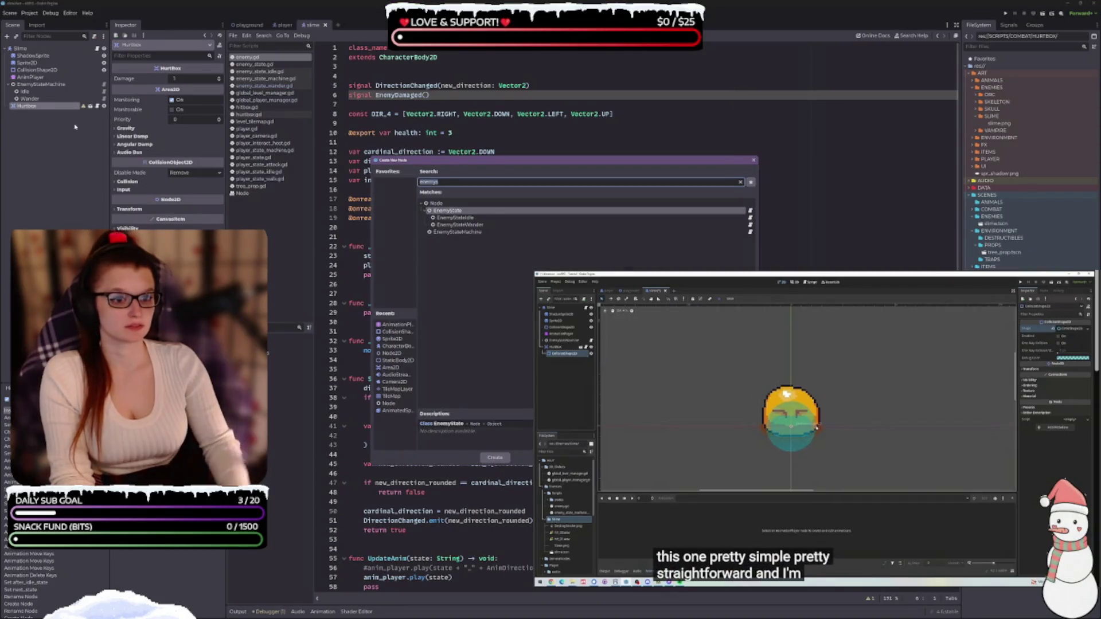
text(coll)
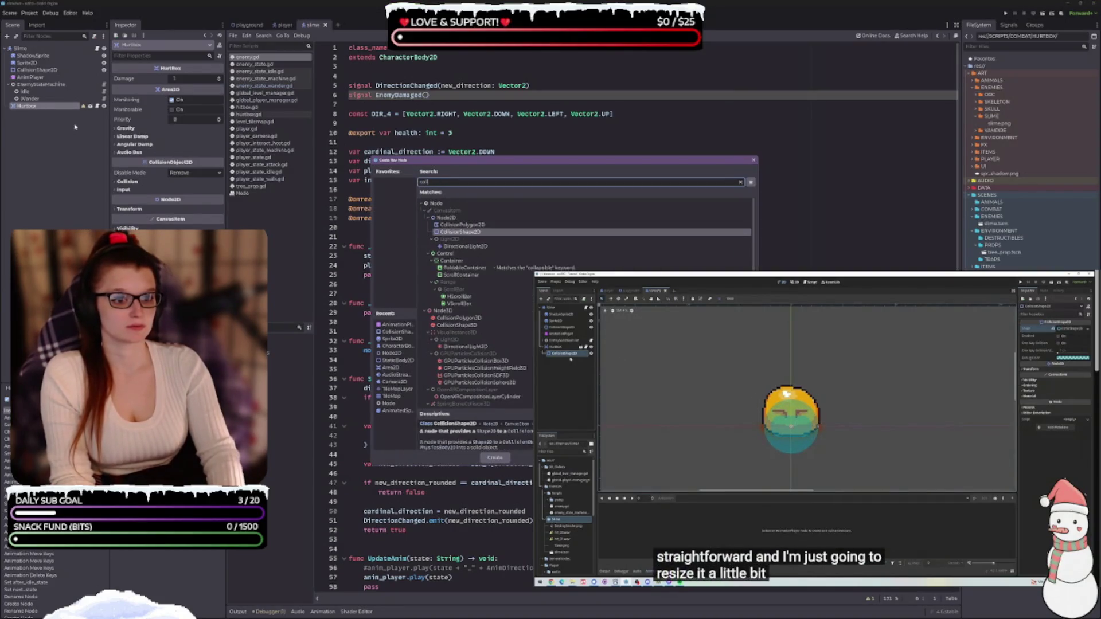
key(Return)
click(196, 79)
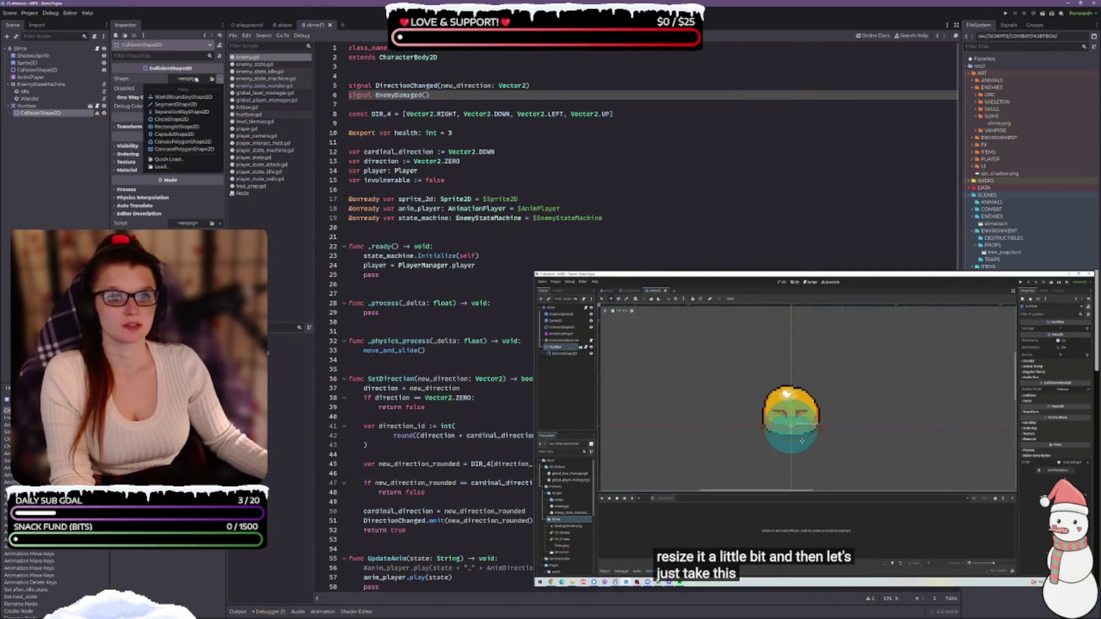
click(171, 119)
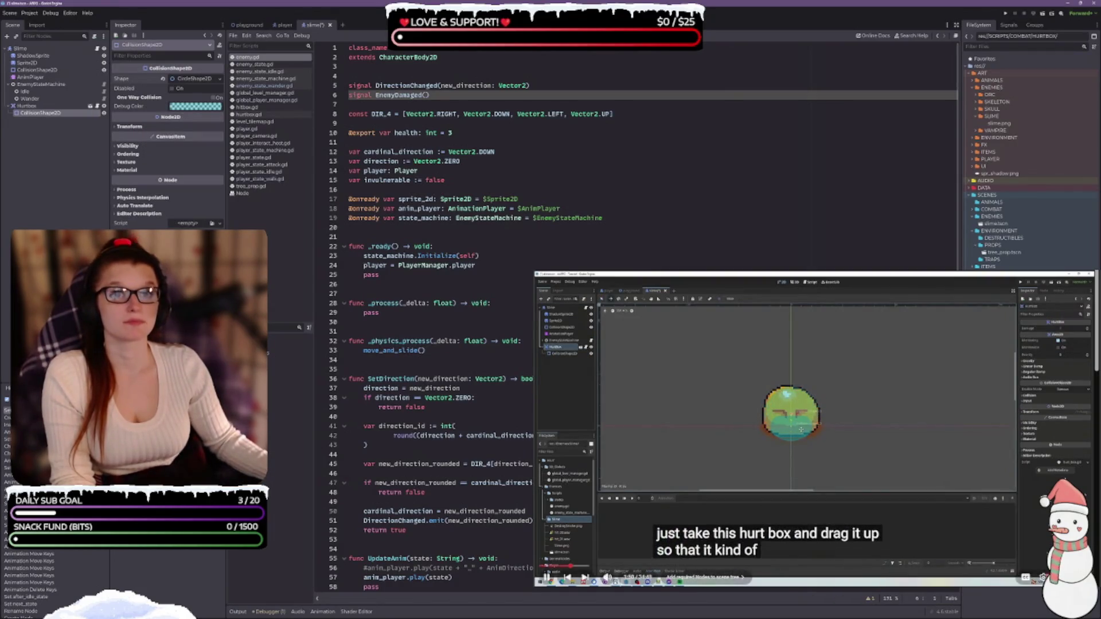
click(504, 12)
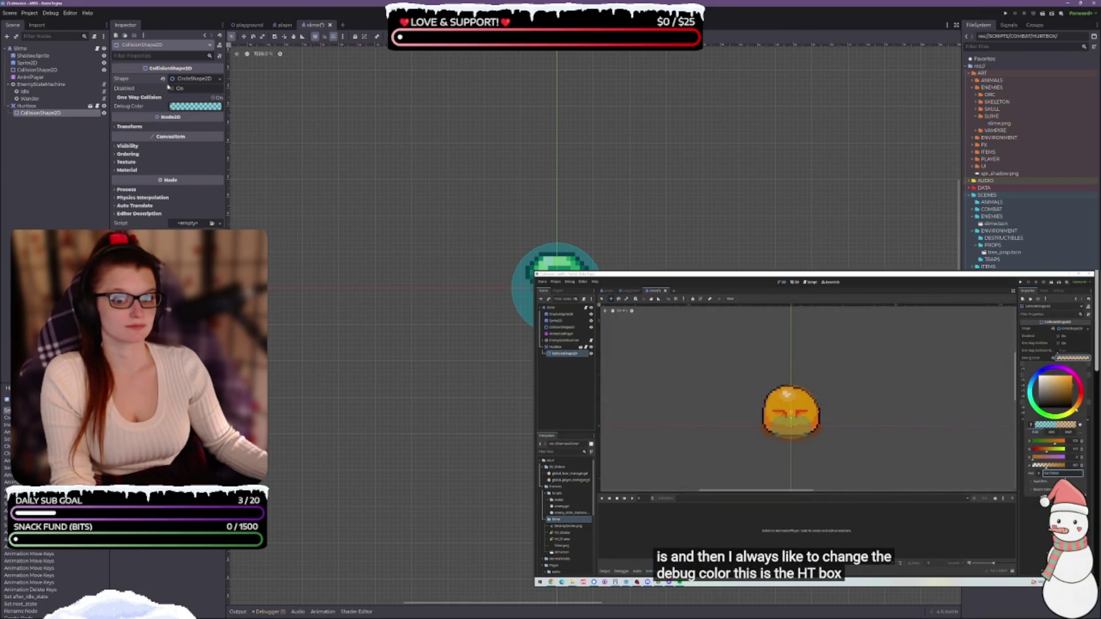
Nudge the hurtbox collision circle into place with the arrow keys
key(ctrl+s)
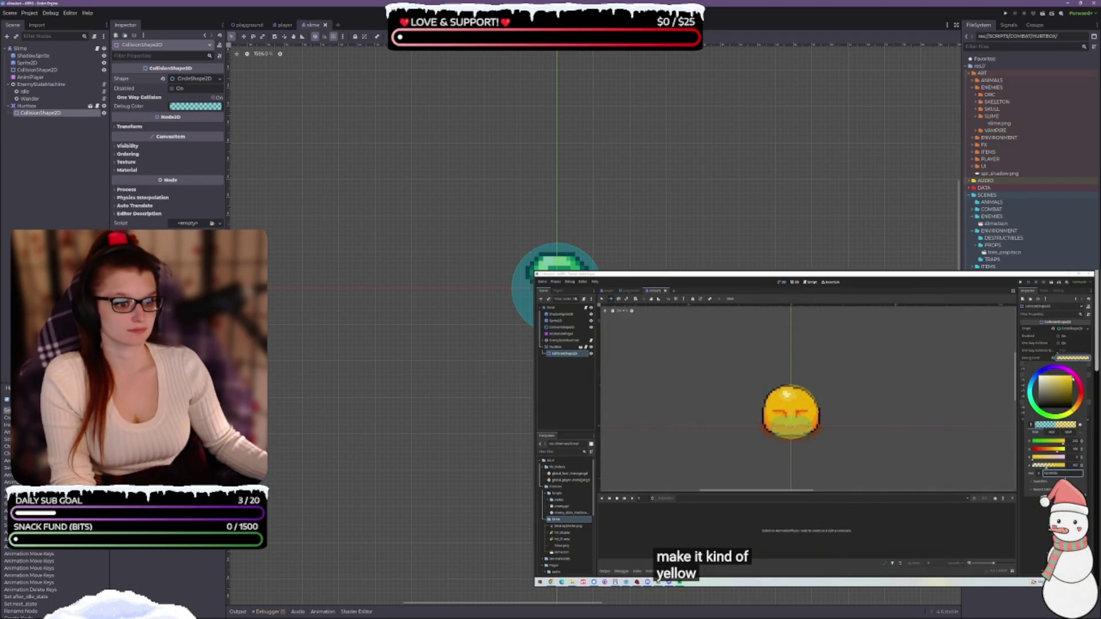
key(Up)
key(Up)
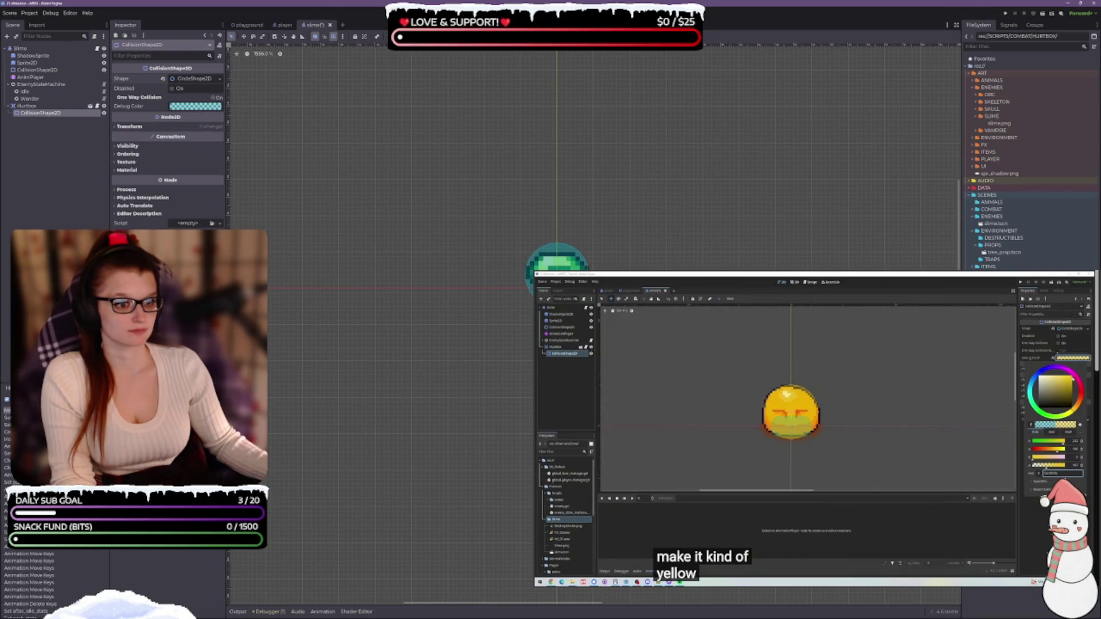
key(Down)
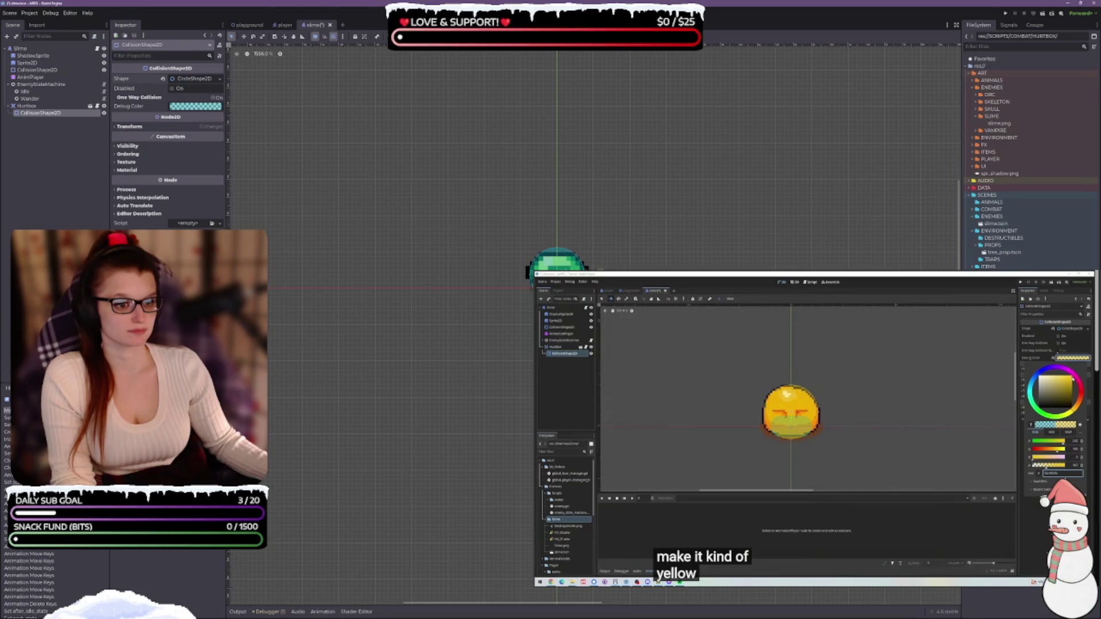
key(Up)
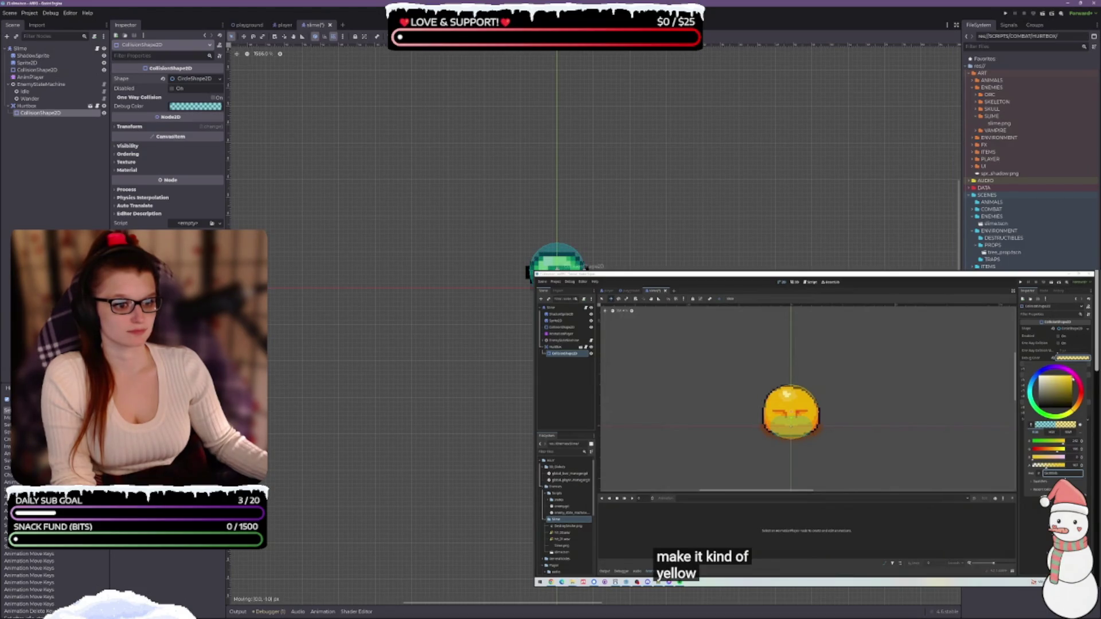
key(Up)
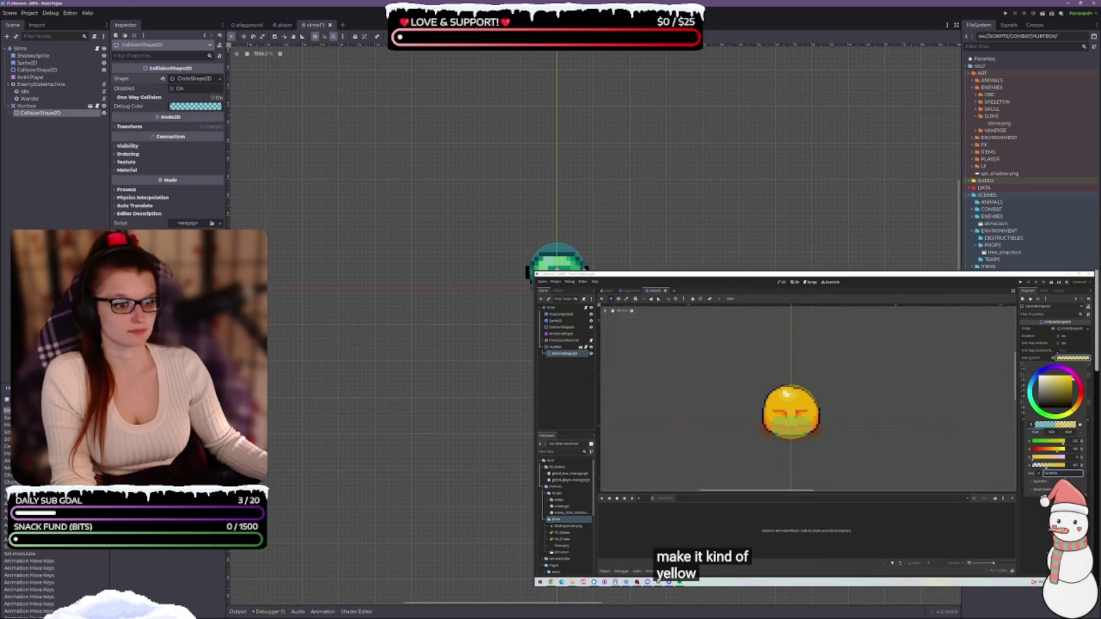
key(Down)
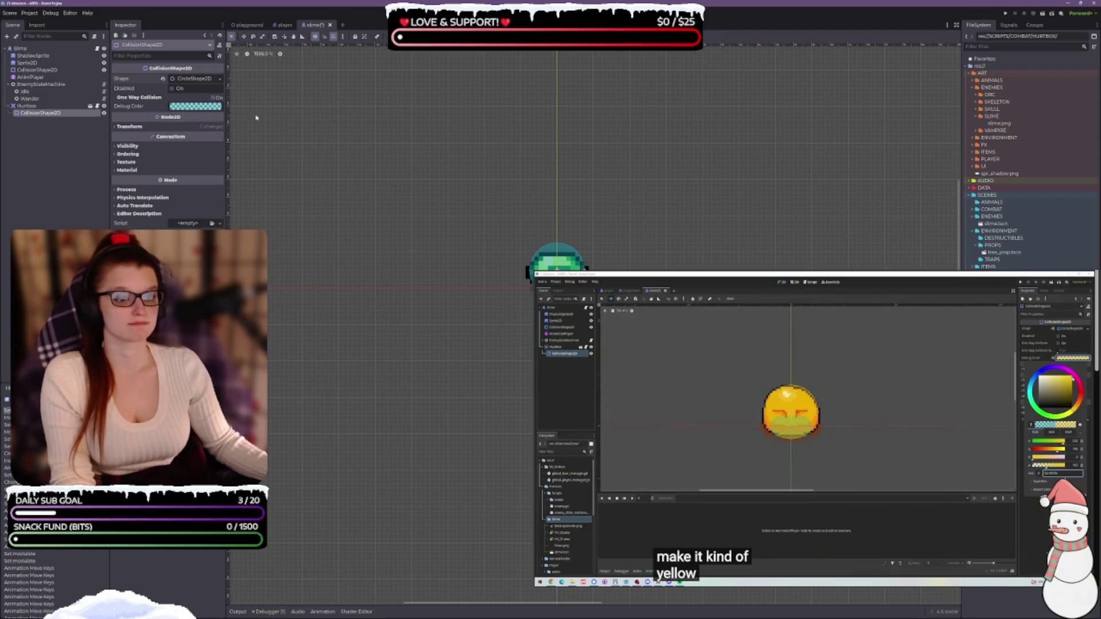
Change the hurtbox debug colour from cyan to red and save the slime scene
click(196, 108)
drag(215, 160, 244, 188)
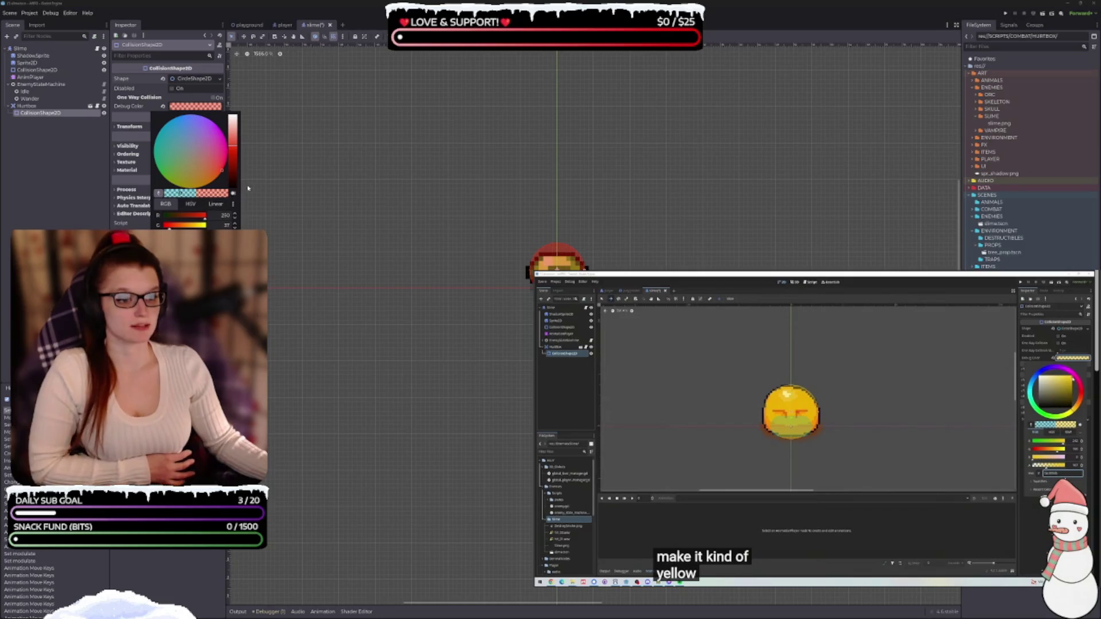
click(246, 188)
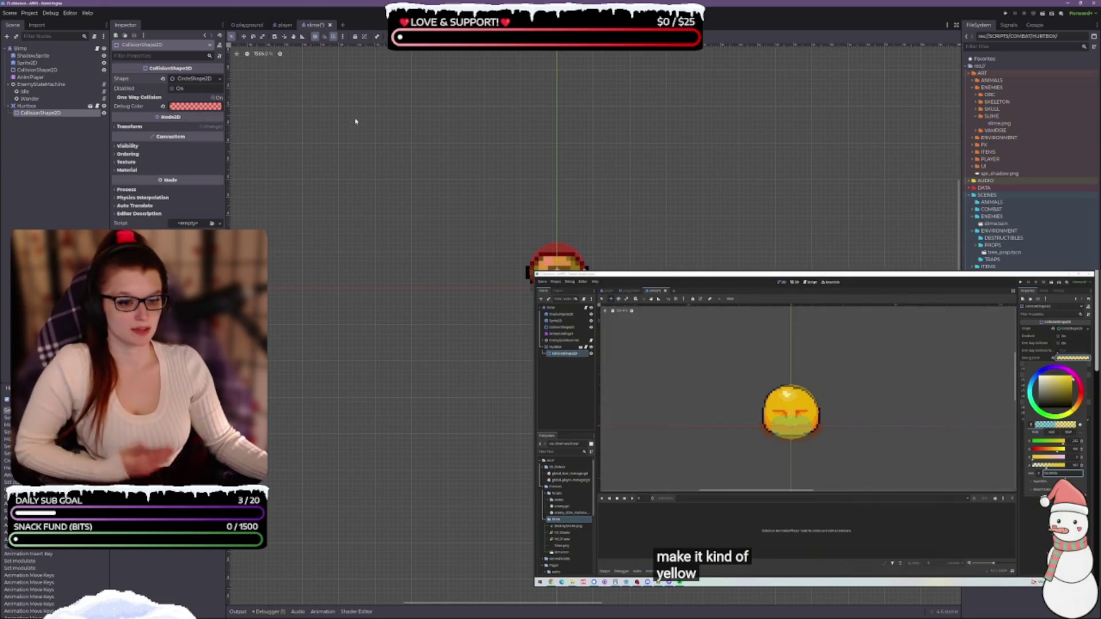
key(ctrl+s)
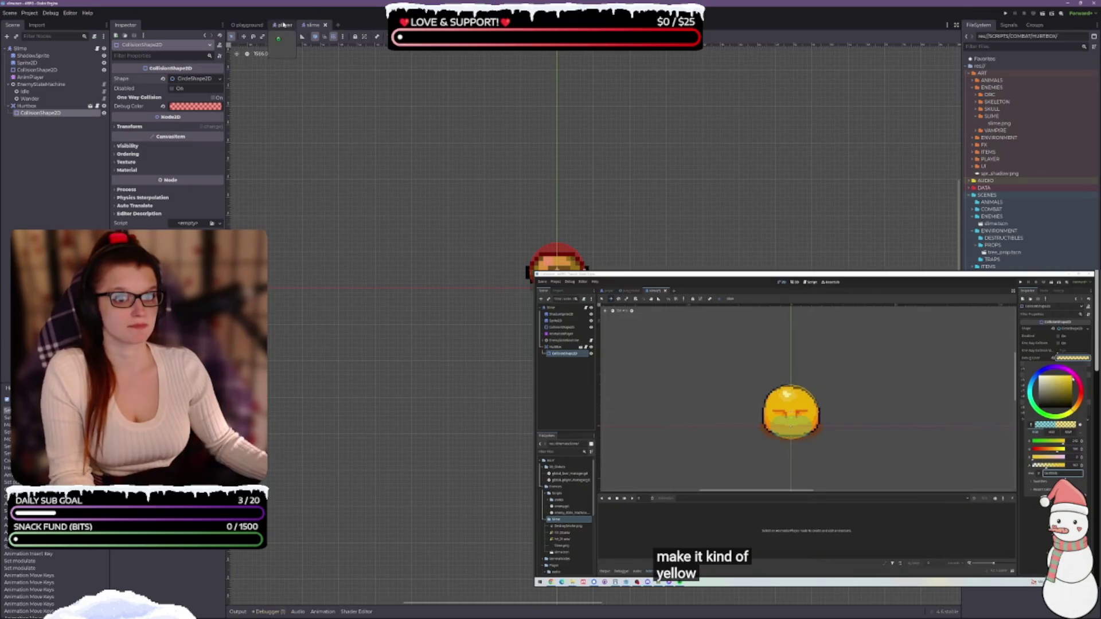
Inspect the pink debug colour on the player's AttackHurtbox collision shape
click(283, 25)
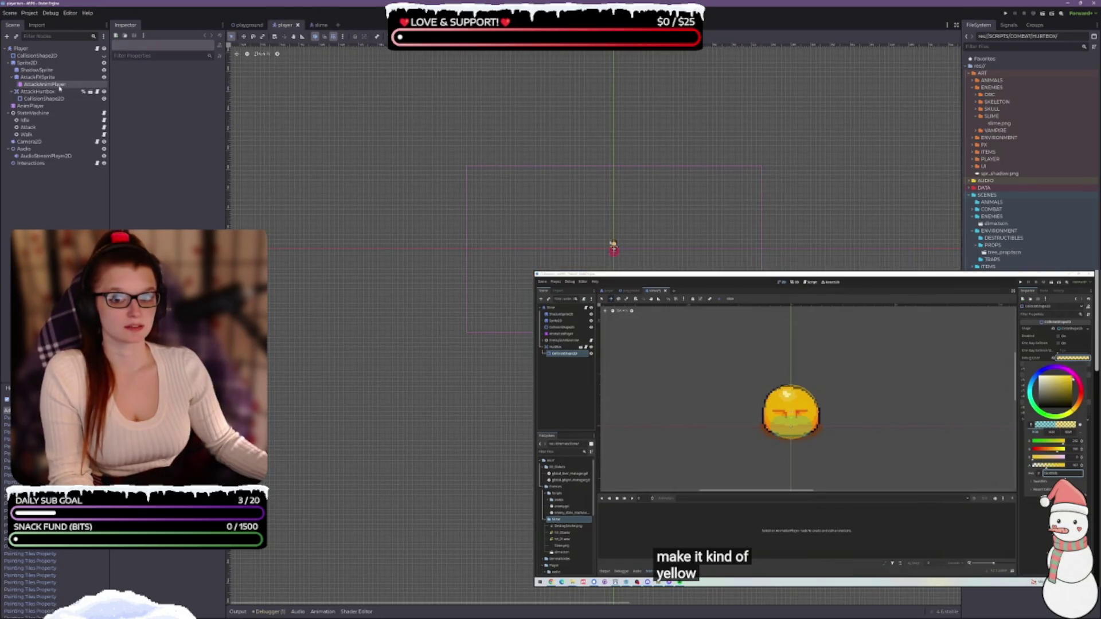
scroll(640, 239, up, 5)
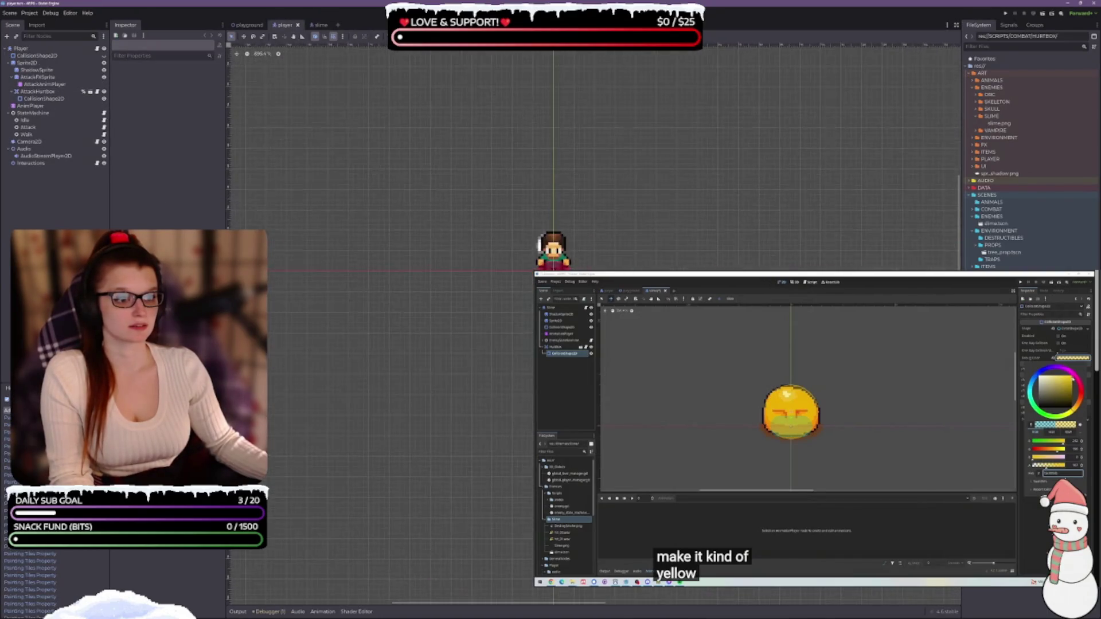
click(57, 91)
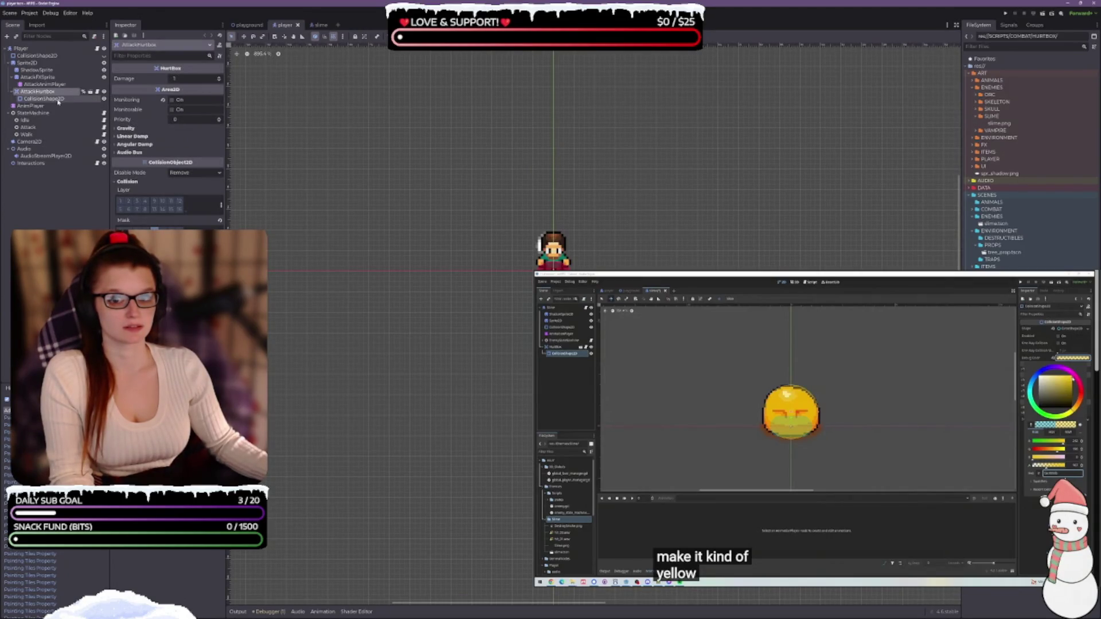
click(57, 99)
mouse_move(184, 138)
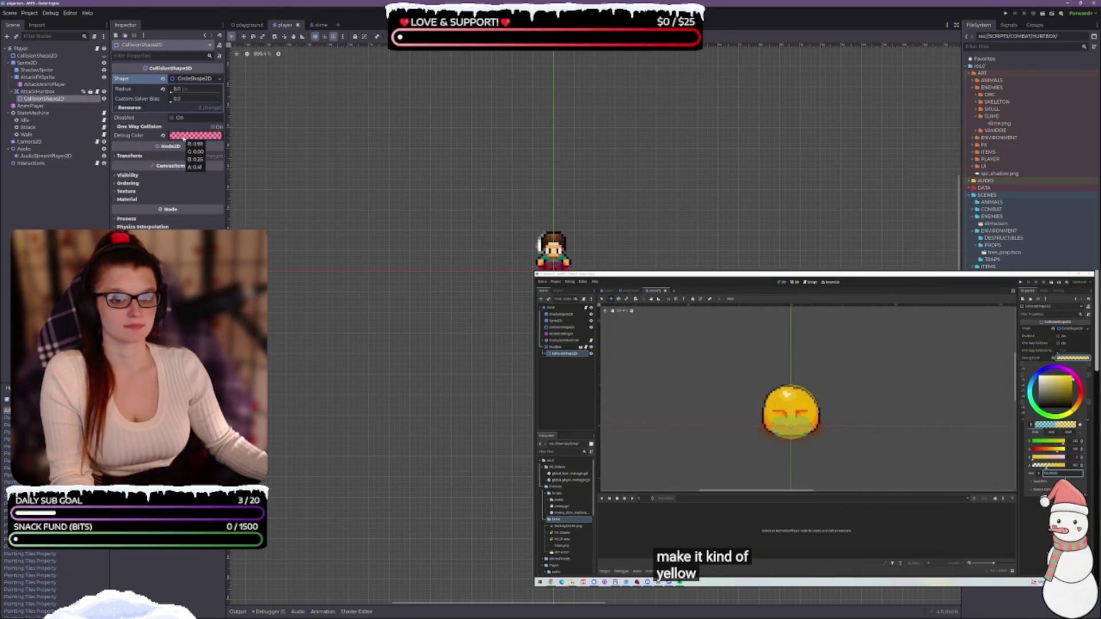
click(184, 138)
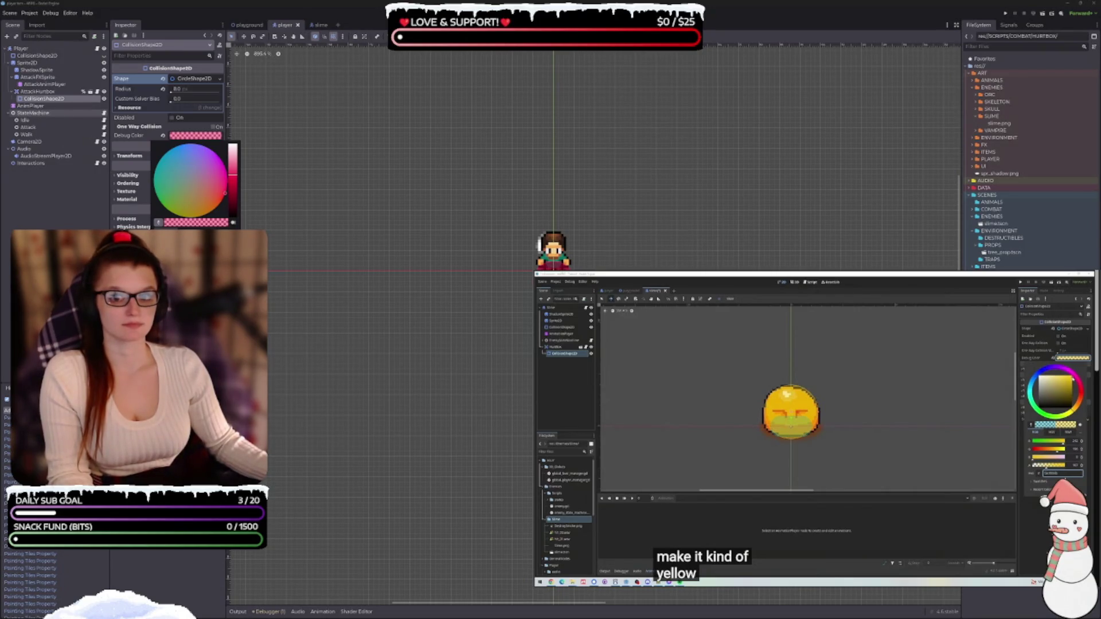
Give the slime's hurtbox collision shape the same pink debug colour and save
click(314, 25)
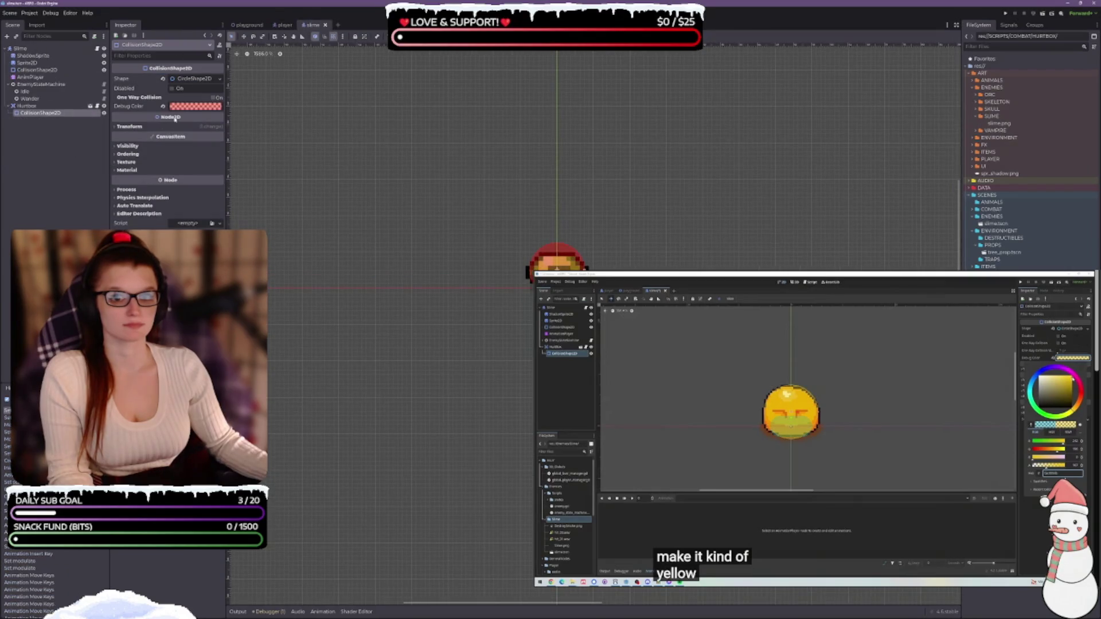
click(194, 106)
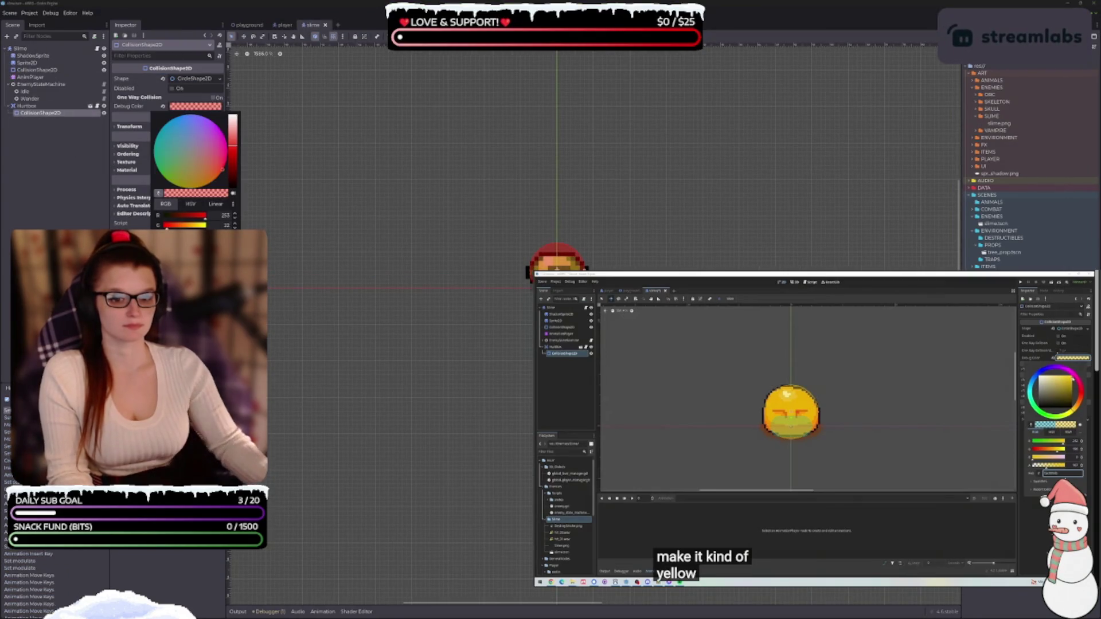
key(Escape)
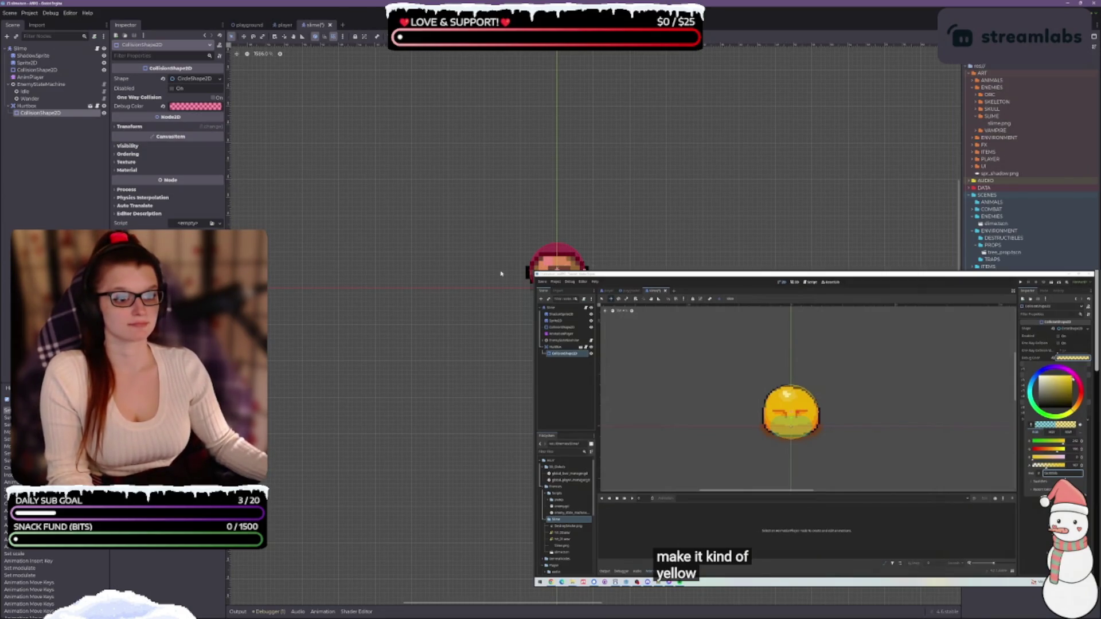
key(ctrl+s)
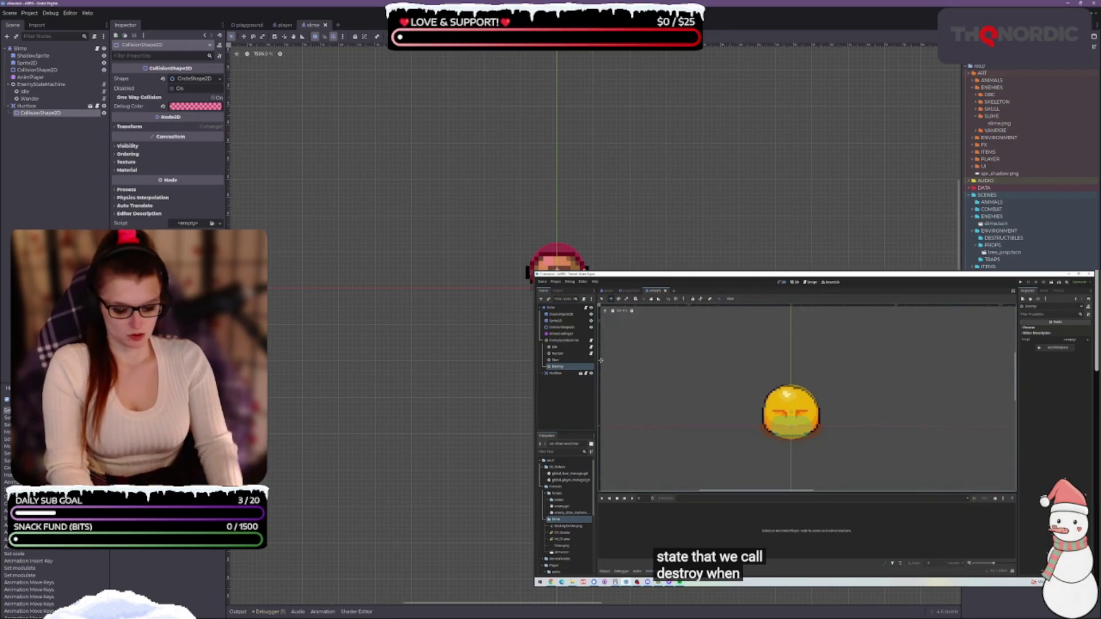
Duplicate the enemy_state_idle.gd script file with Ctrl+D
key(ctrl+d)
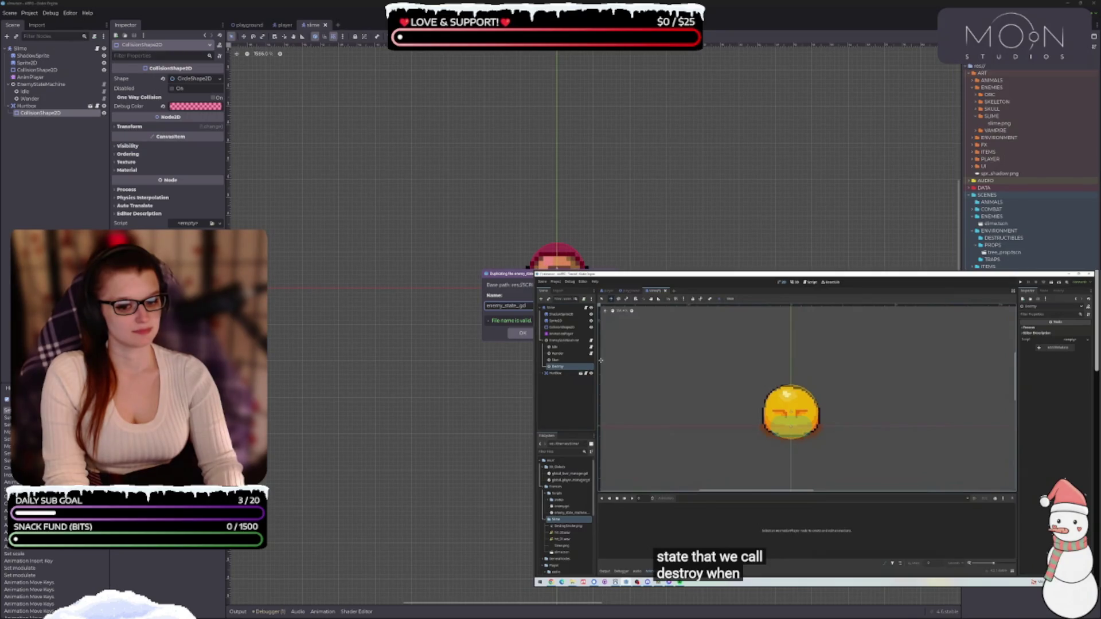
Save the copies as enemy_state_take_damage.gd and enemy_state_death.gd, then select the Wander node
text(take_d)
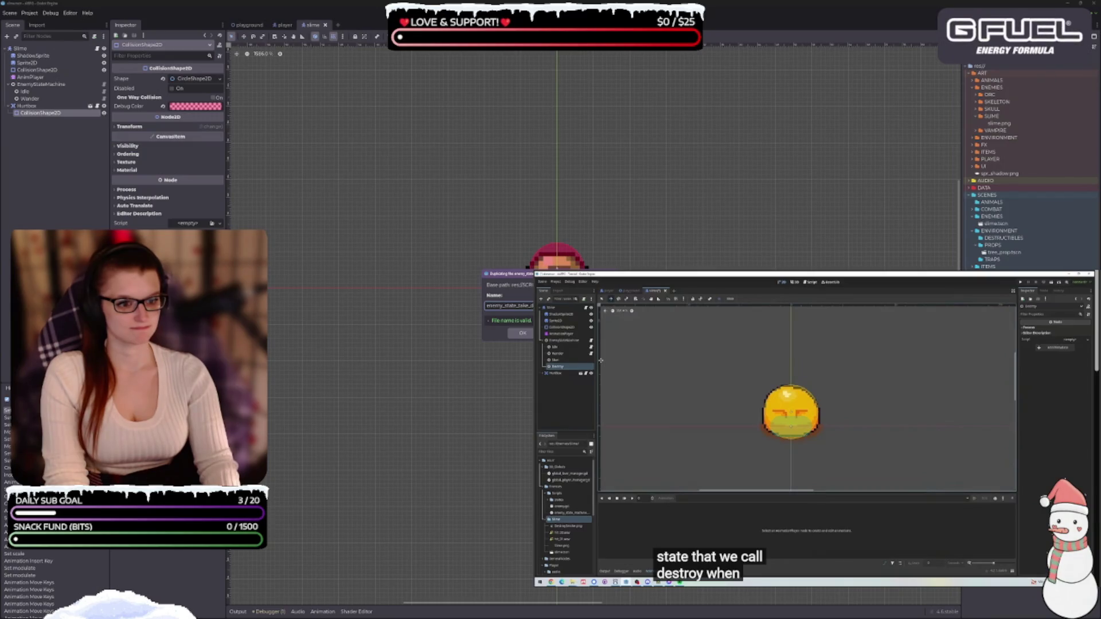
key(Return)
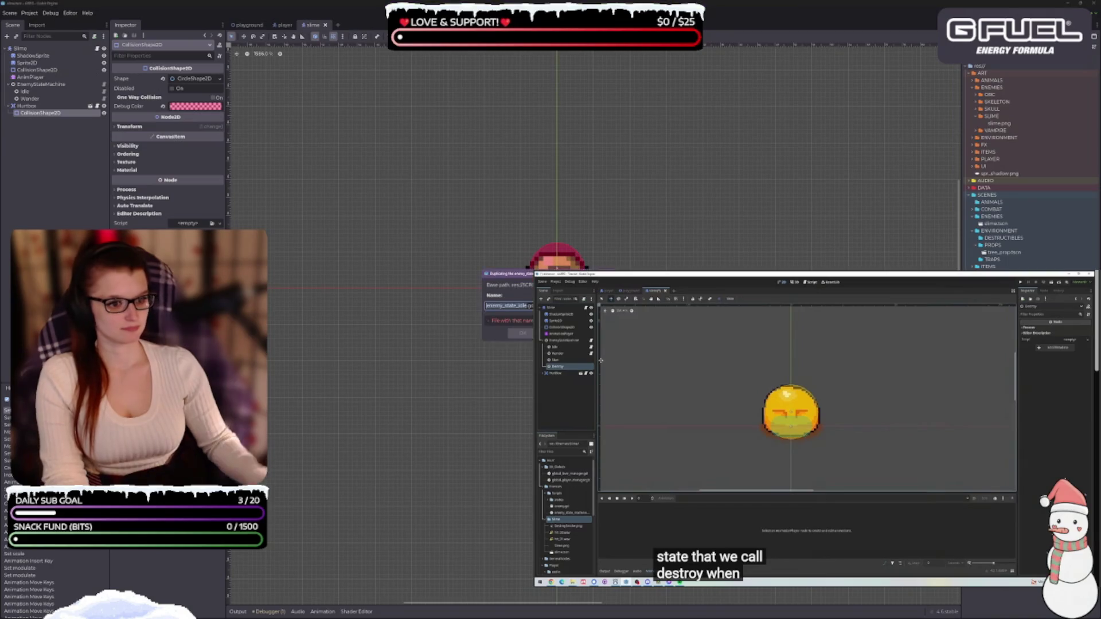
key(BackSpace)
key(BackSpace)
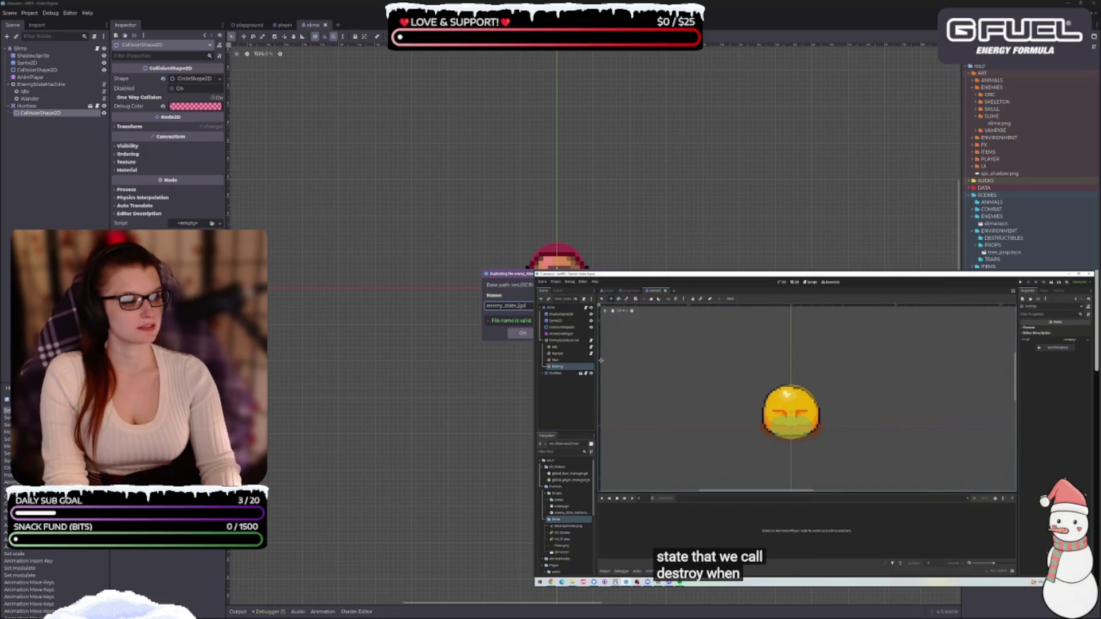
text(e)
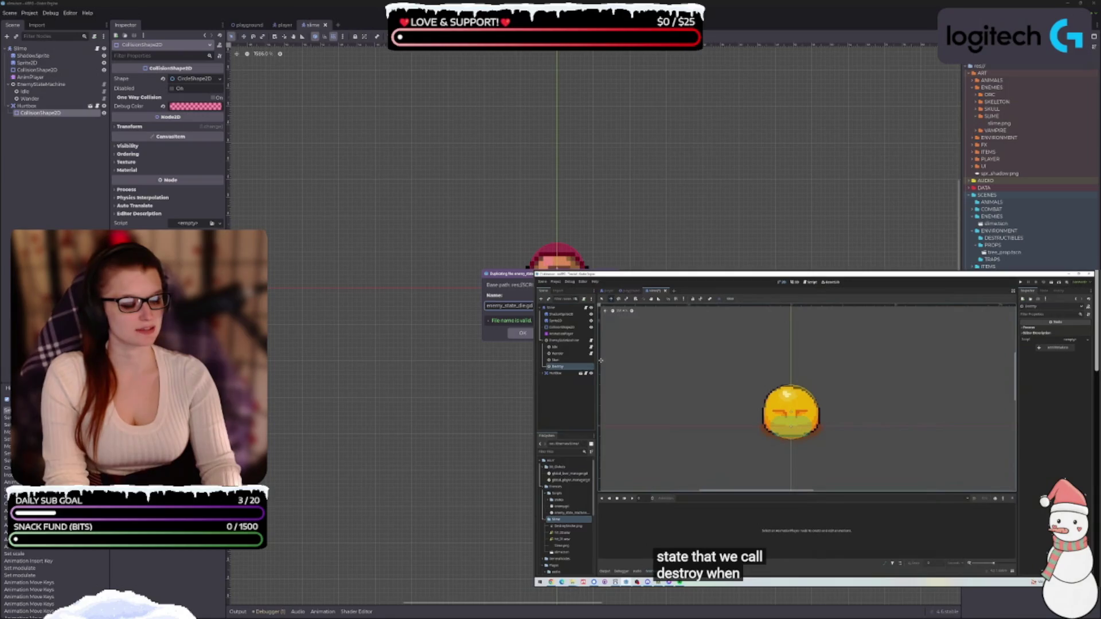
text(ath)
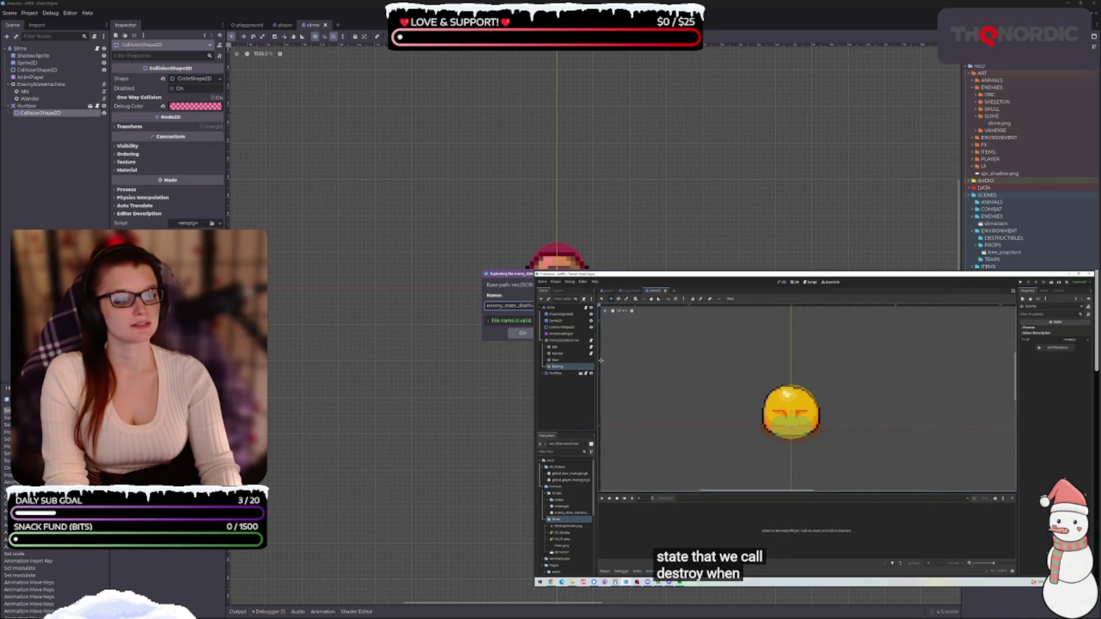
key(Return)
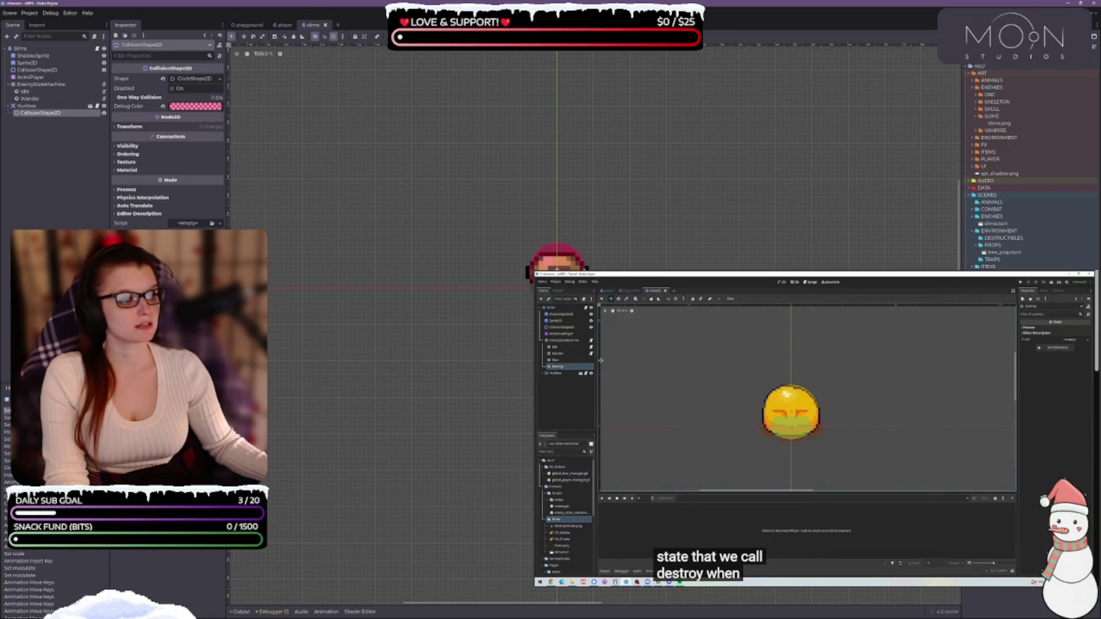
click(34, 99)
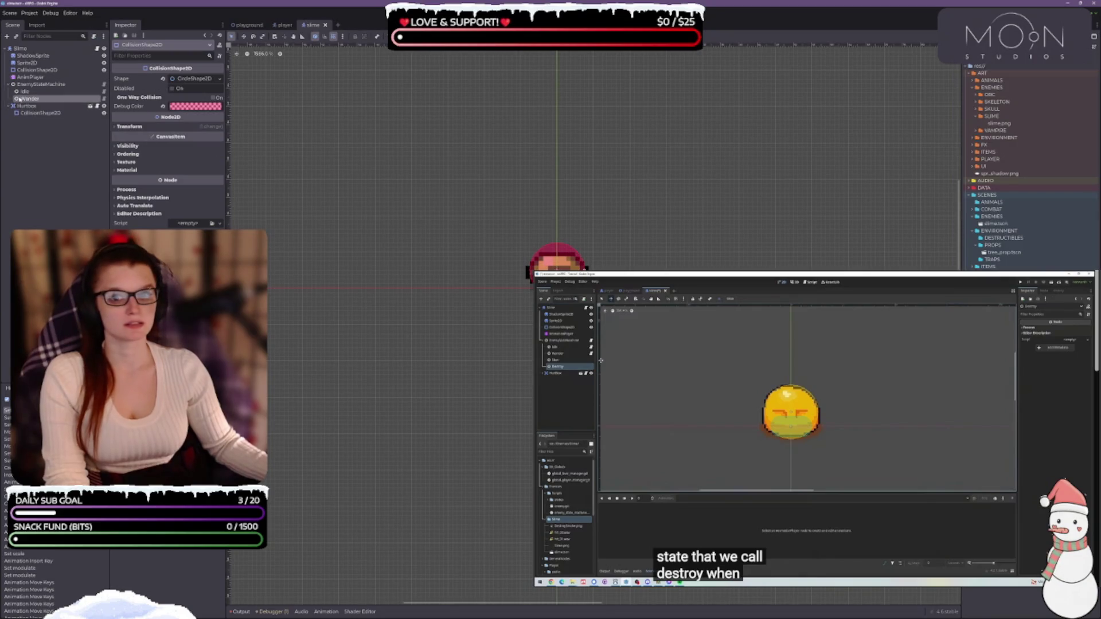
Duplicate the Wander state twice and give the copies the take-damage and death state scripts
key(ctrl+d)
key(ctrl+d)
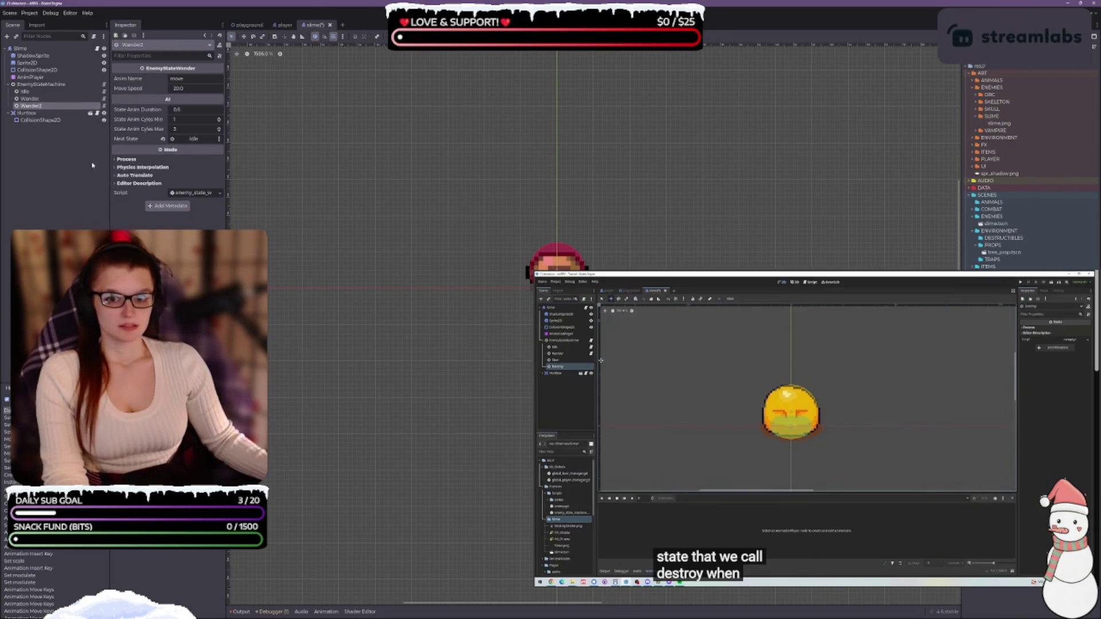
click(31, 106)
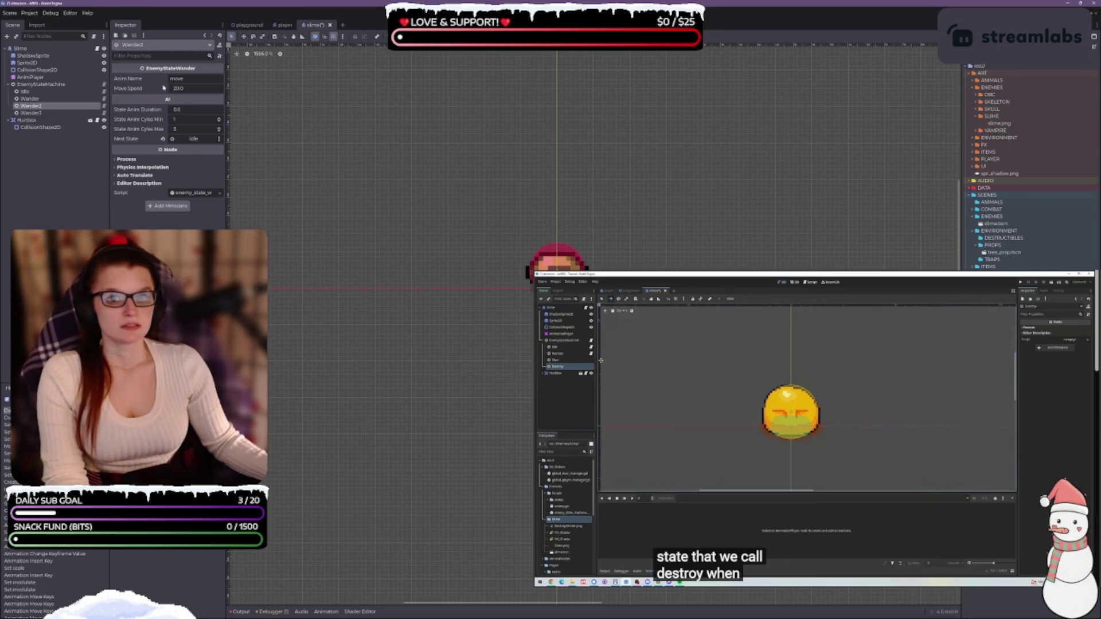
drag(1003, 321, 186, 194)
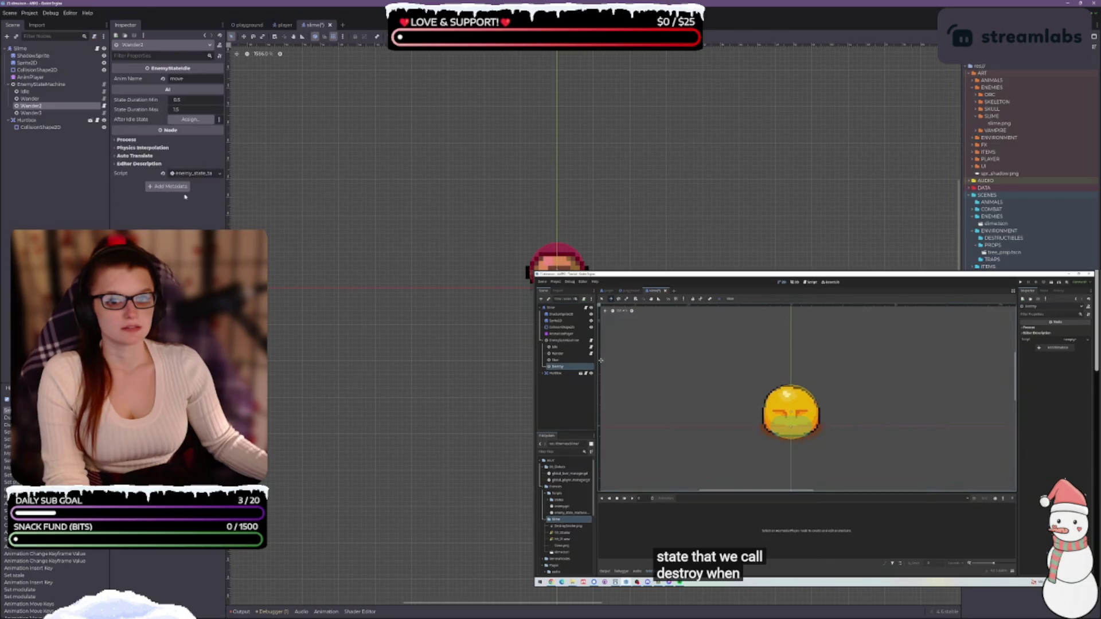
click(53, 114)
mouse_move(1003, 321)
mouse_down()
mouse_move(344, 258)
mouse_move(172, 181)
mouse_move(192, 194)
mouse_up()
Rename the copies Take_Dmg and Death and save the slime scene
click(45, 107)
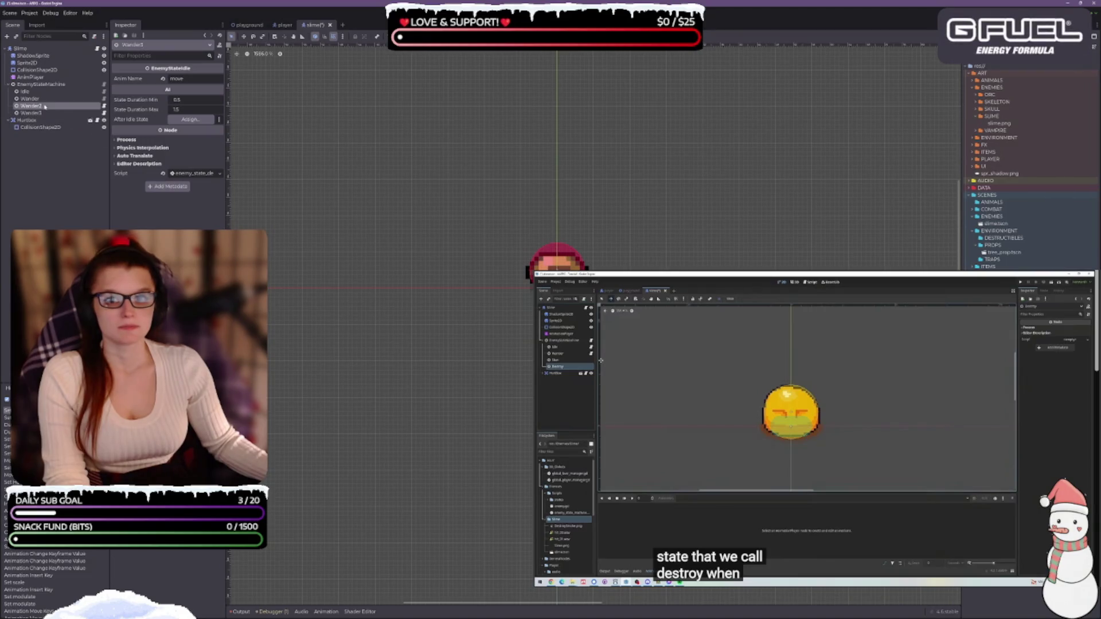
double_click(40, 107)
text(Take)
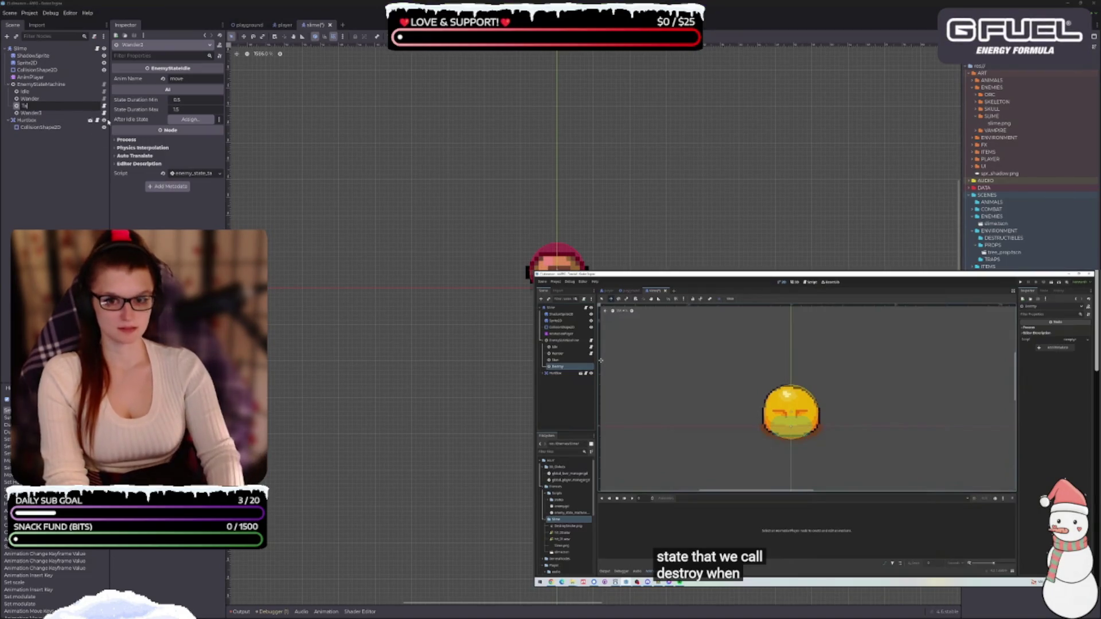
key(Return)
text(_Dmg)
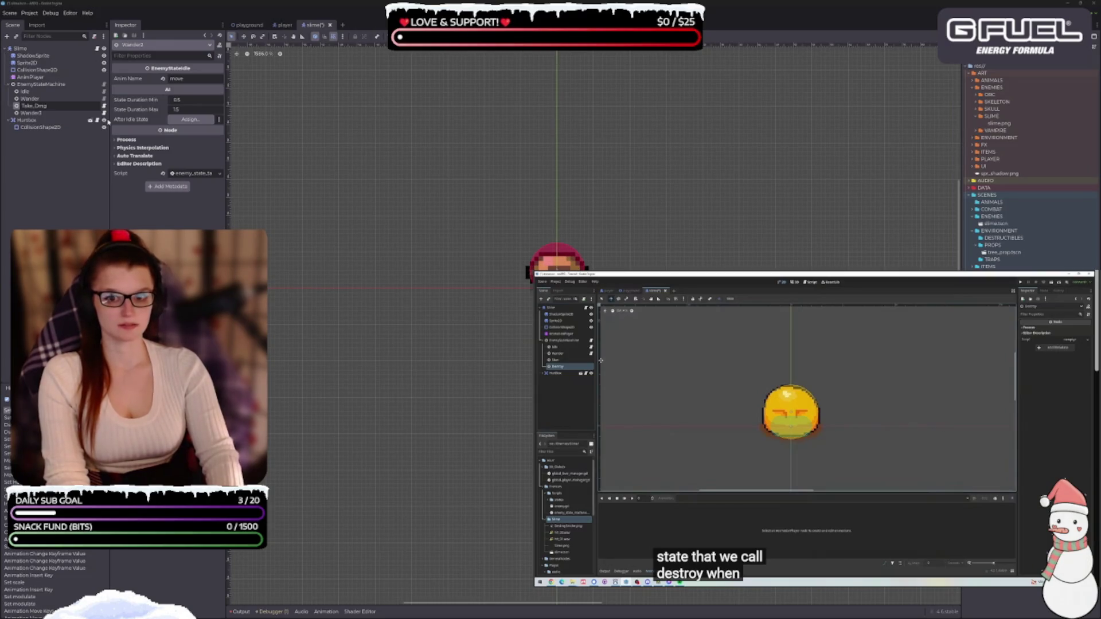
key(Return)
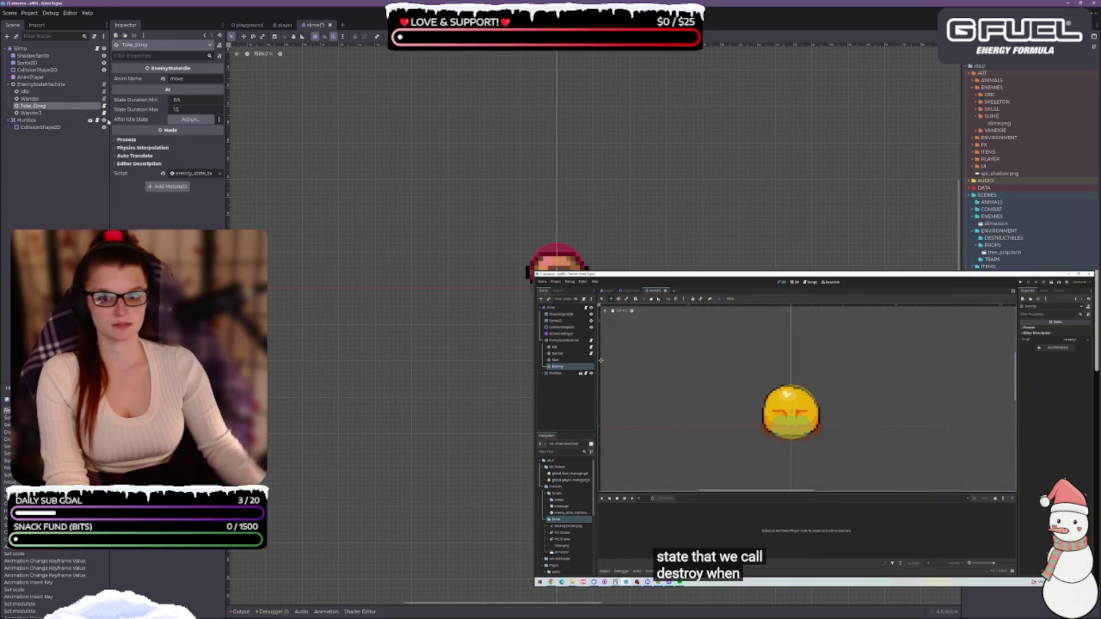
click(33, 113)
click(40, 113)
text(De)
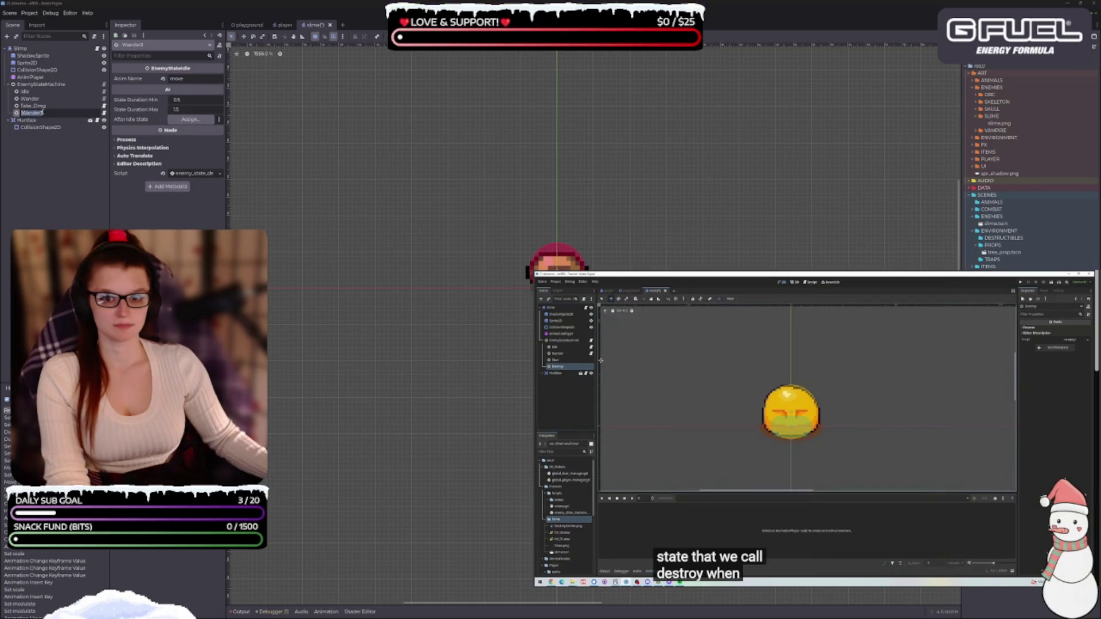
text(ath)
key(Return)
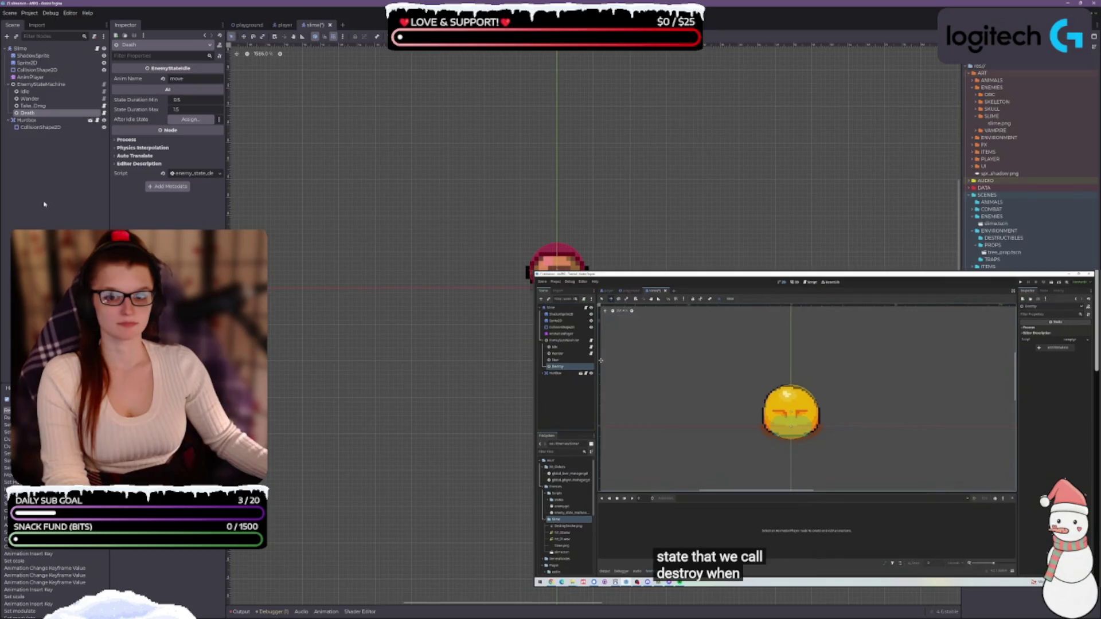
click(44, 106)
key(ctrl+s)
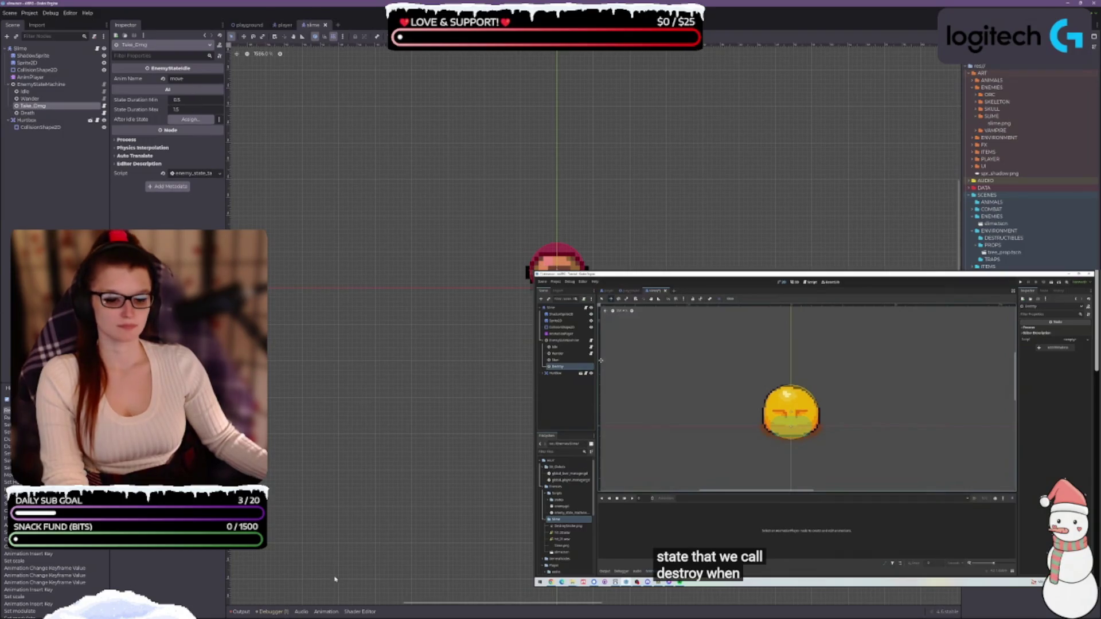
click(325, 611)
Set the Take_Dmg state's Anim Name to take_dmg
click(452, 492)
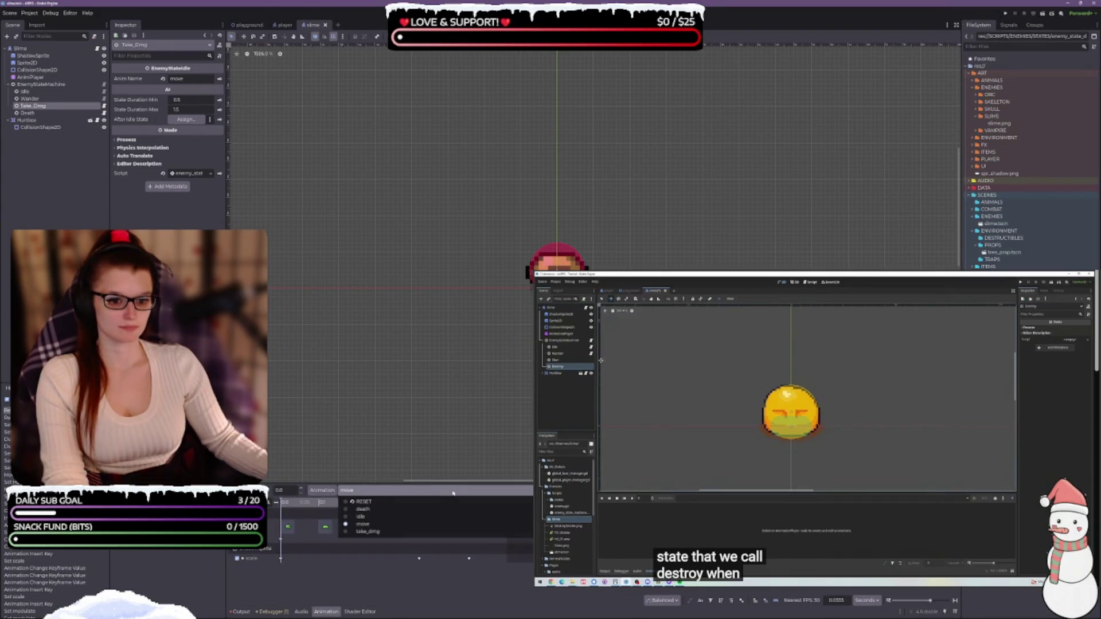
click(263, 185)
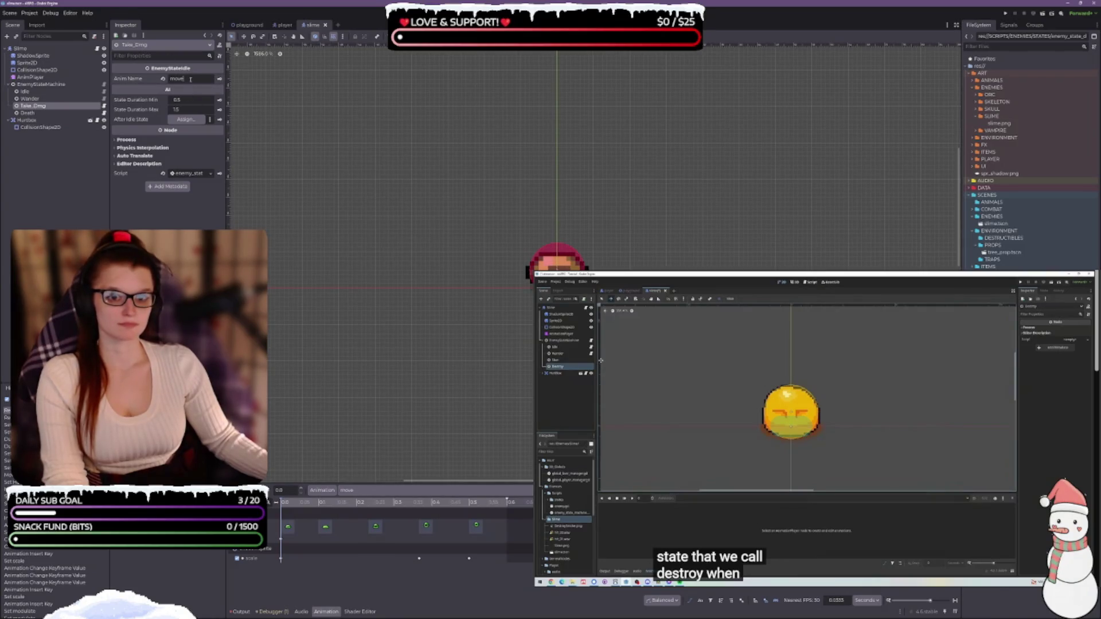
key(BackSpace)
key(BackSpace)
key(BackSpace)
text(take_dmg)
key(Return)
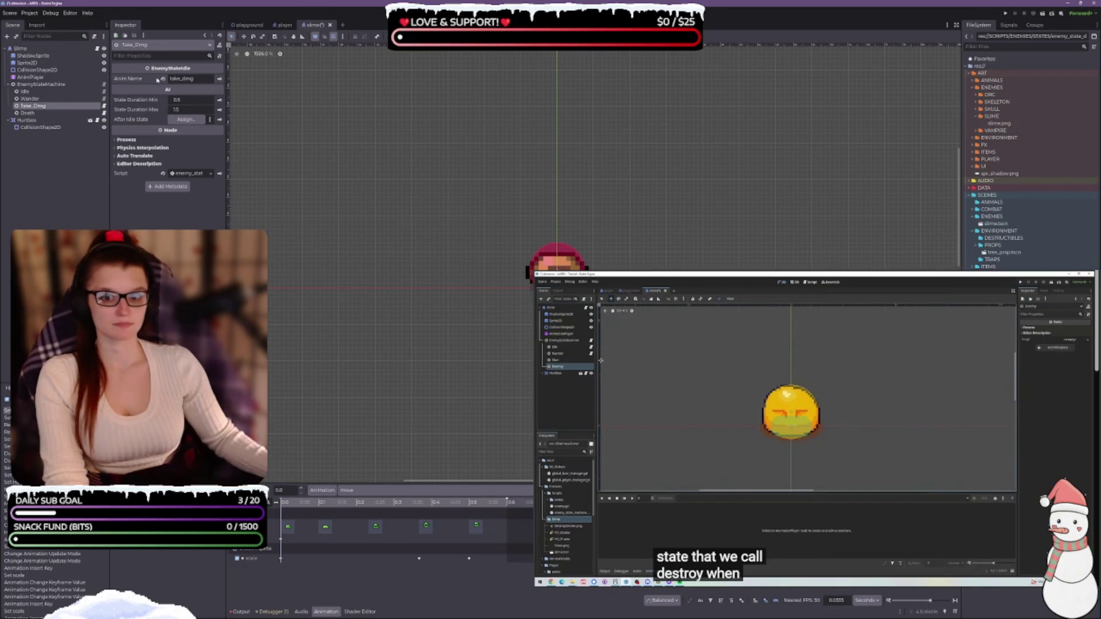
Set the Death state's Anim Name to death, save, and bring up enemy_state_take_dmg.gd
click(26, 112)
click(429, 491)
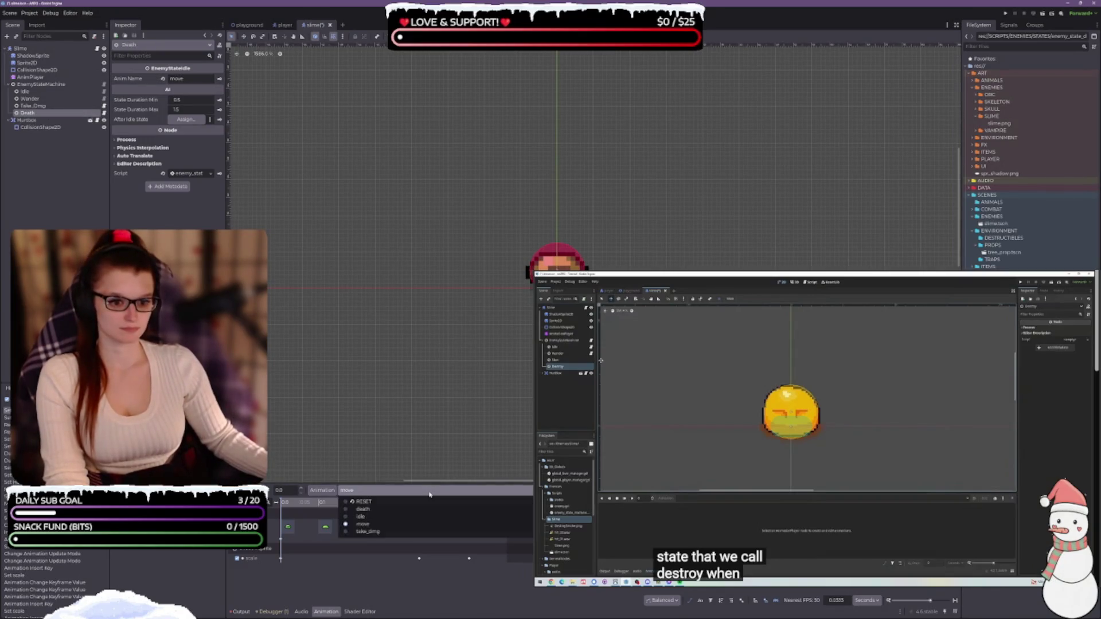
click(430, 492)
double_click(196, 81)
text(dea)
key(ctrl+s)
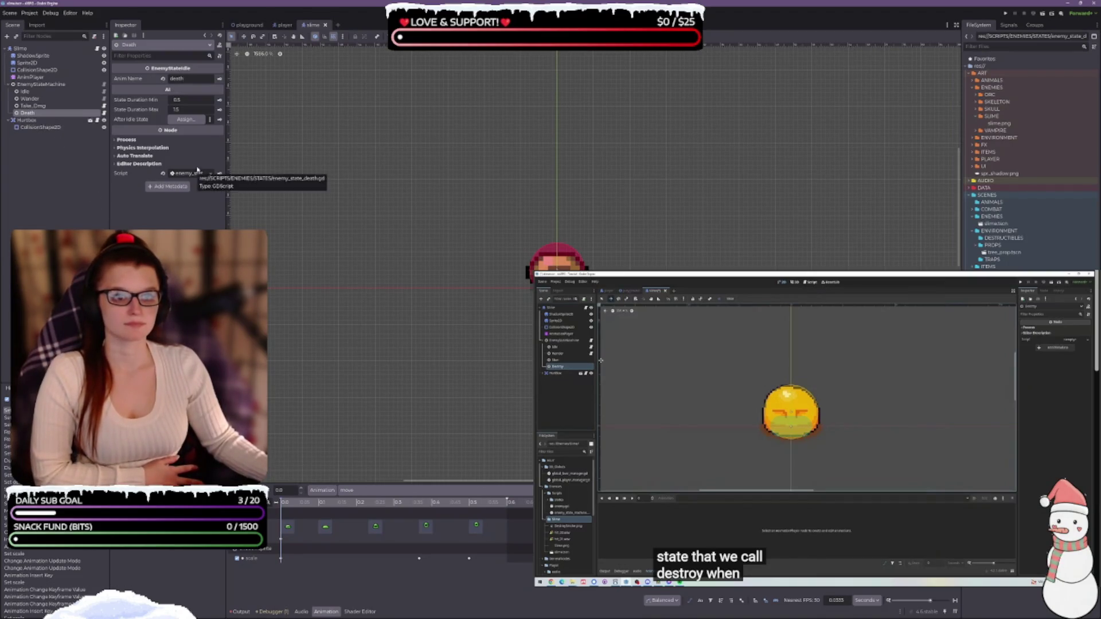
click(335, 614)
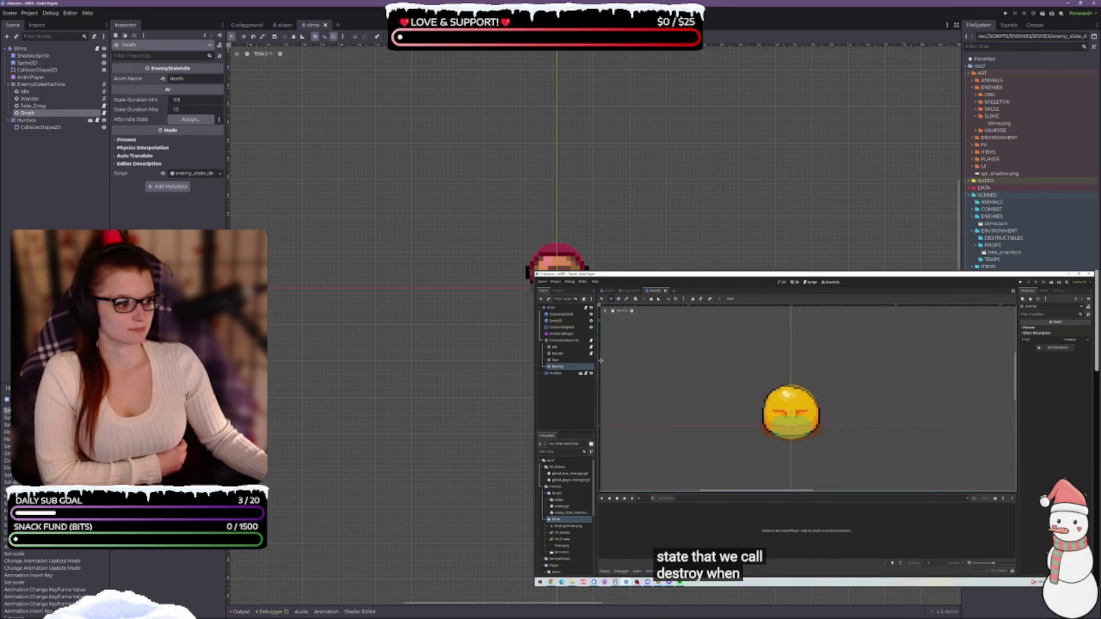
key(ctrl+F3)
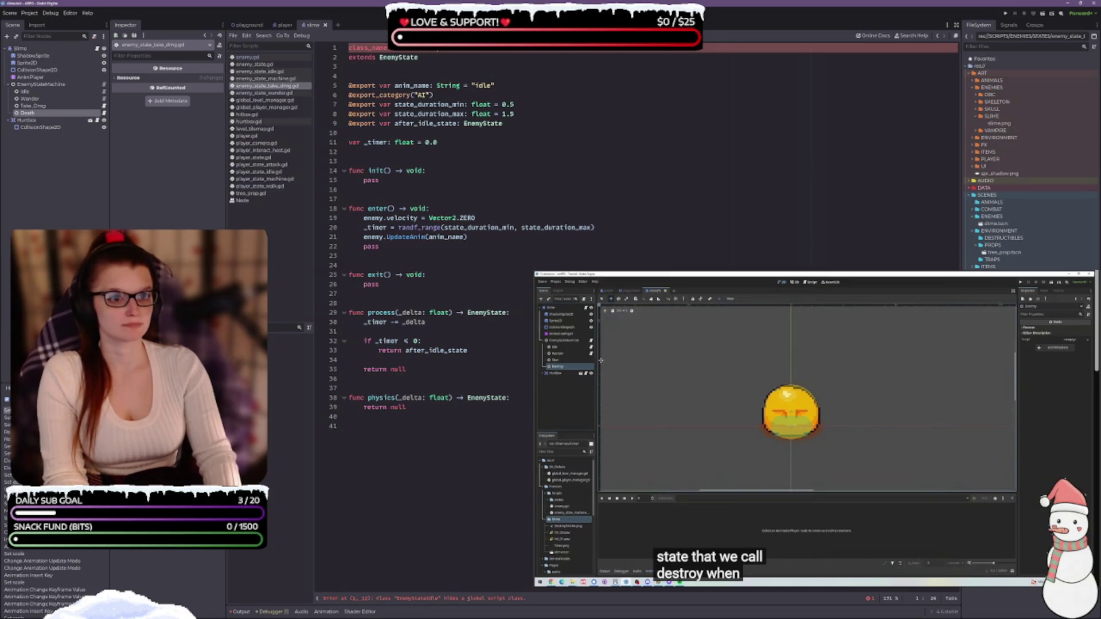
Give the take-damage and death scripts unique class_name lines and save each script
text(a)
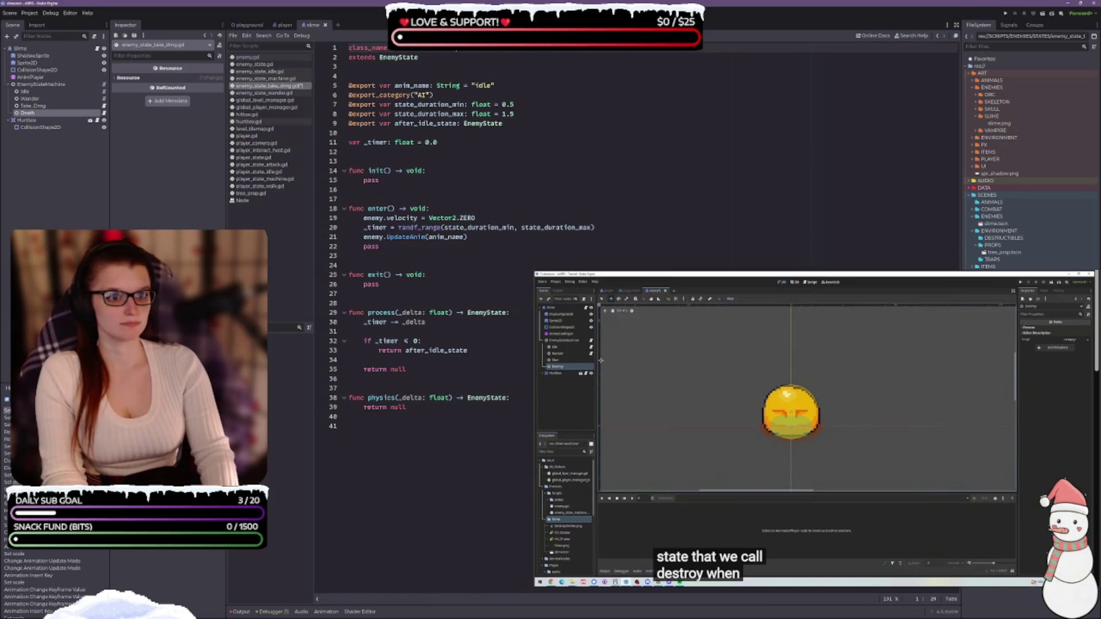
key(ctrl+s)
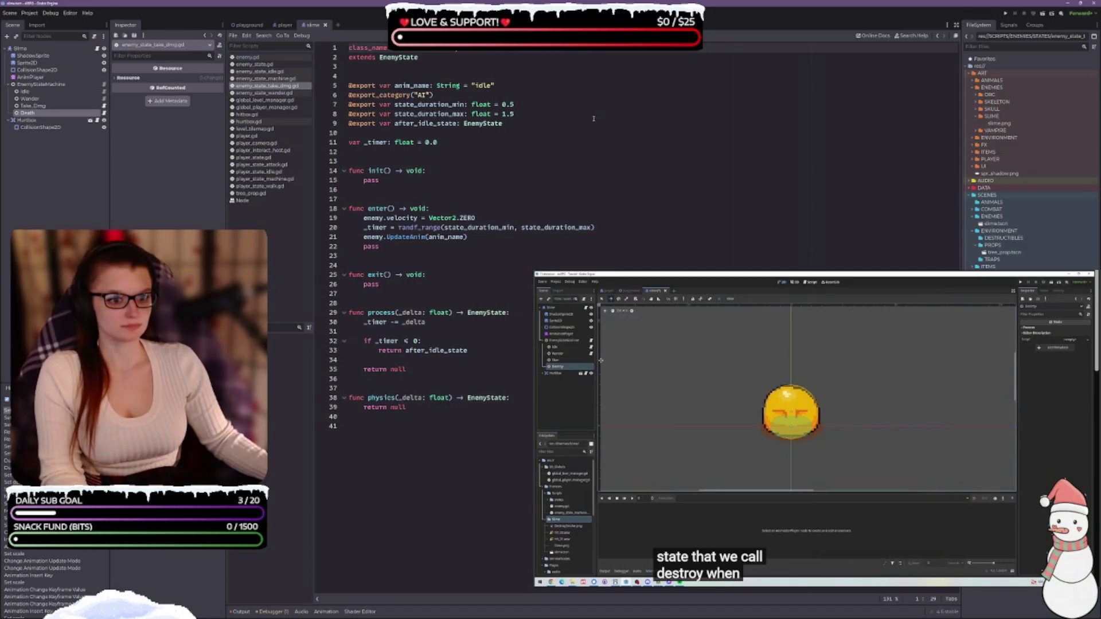
click(41, 106)
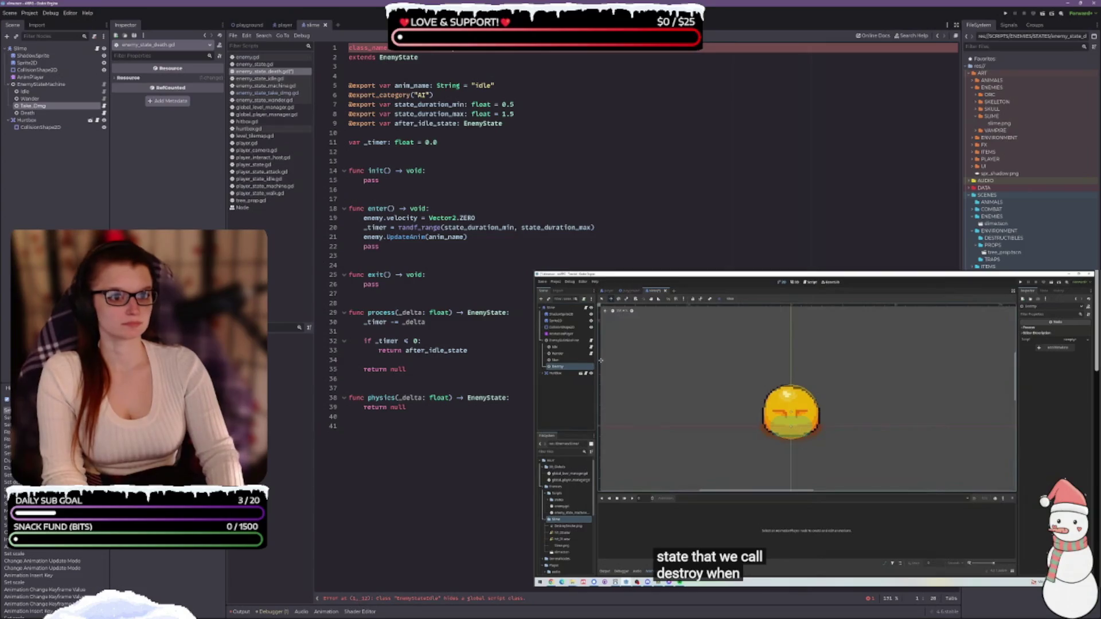
key(ctrl+s)
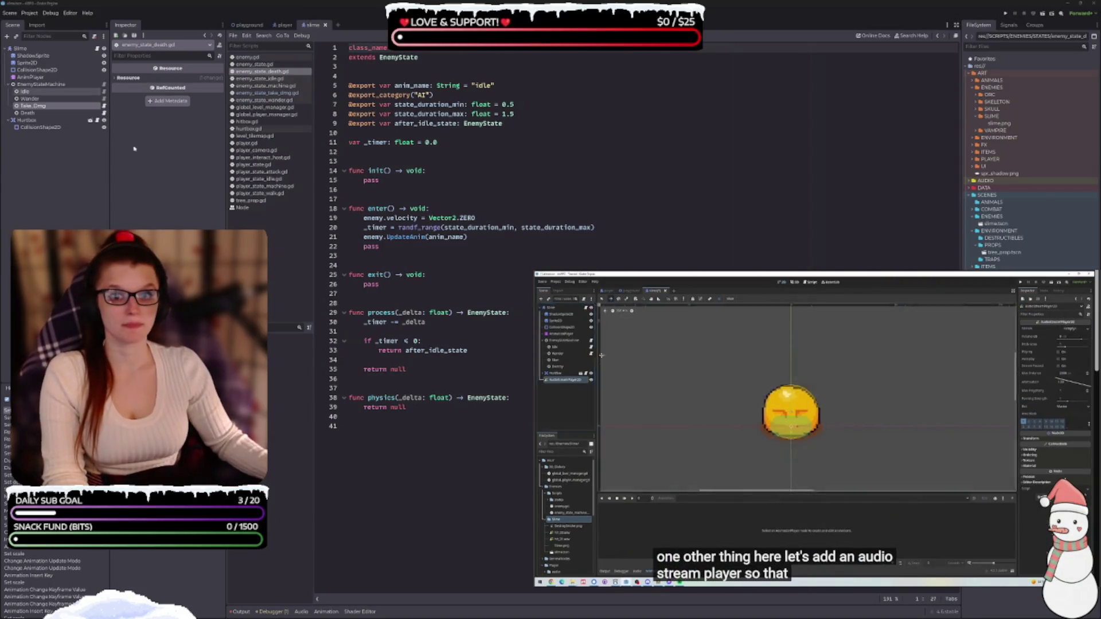
right_click(31, 48)
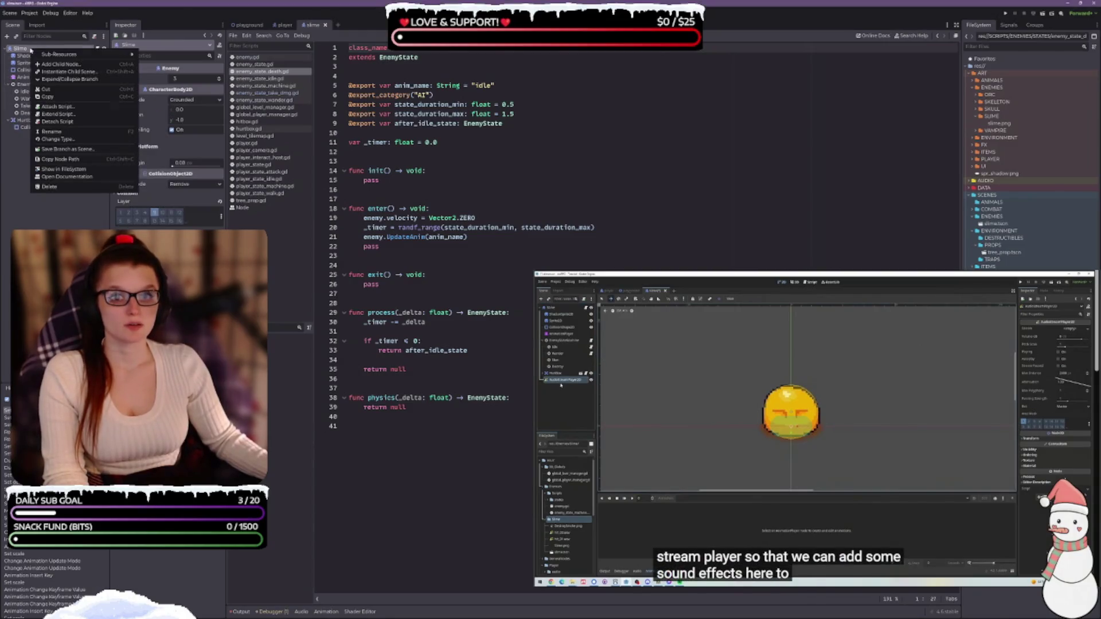
Add an AudioStreamPlayer2D child node under Slime and save the scene
click(68, 65)
text(audiostreamplayer2d)
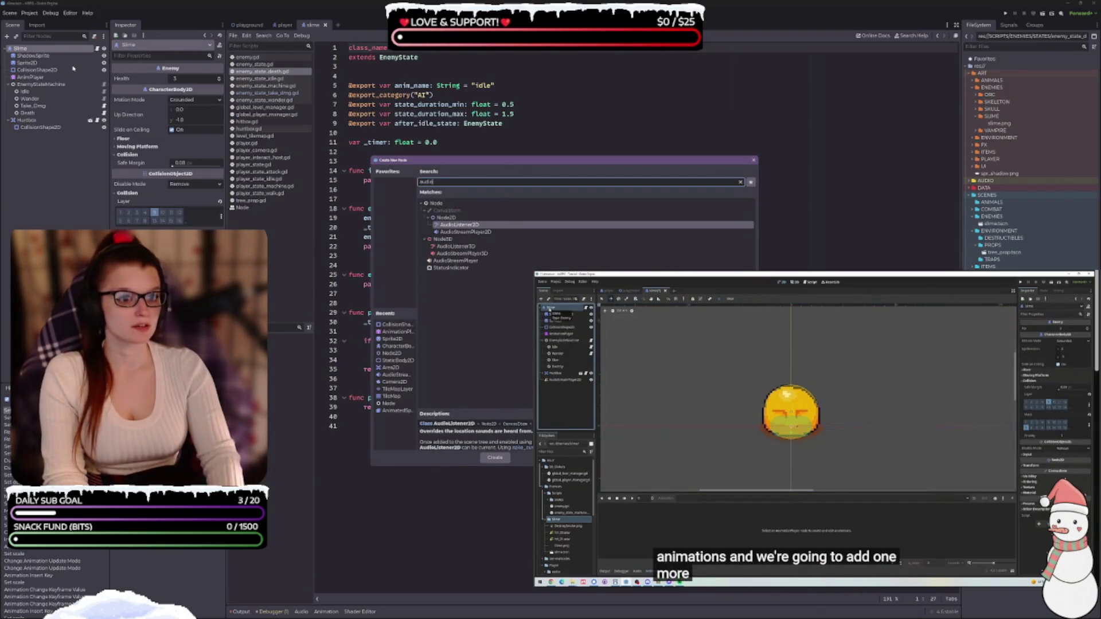
key(Return)
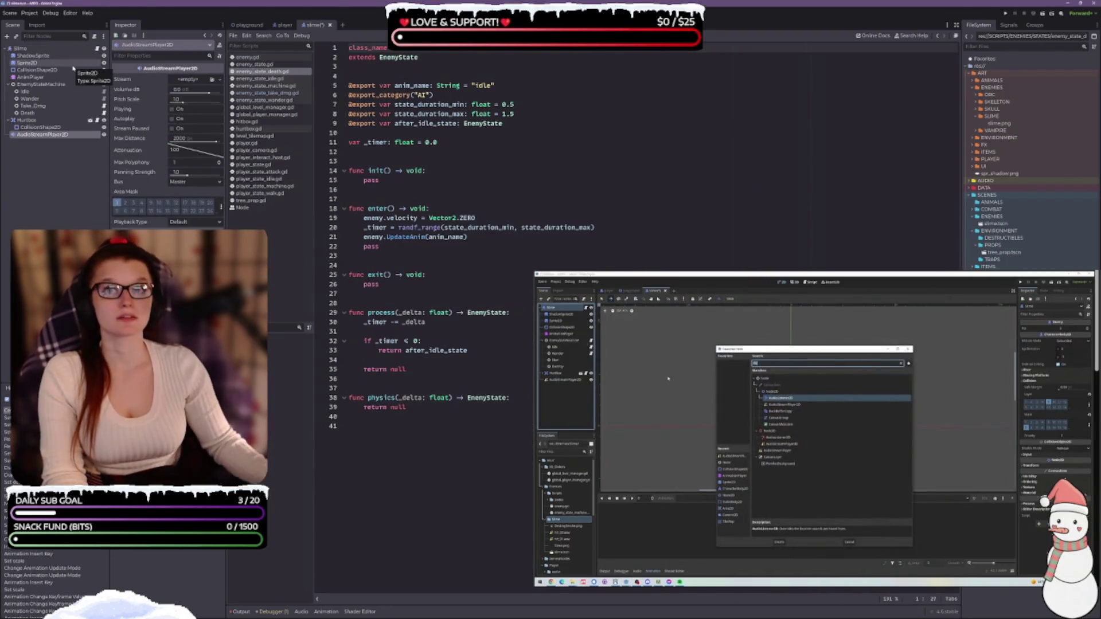
click(21, 48)
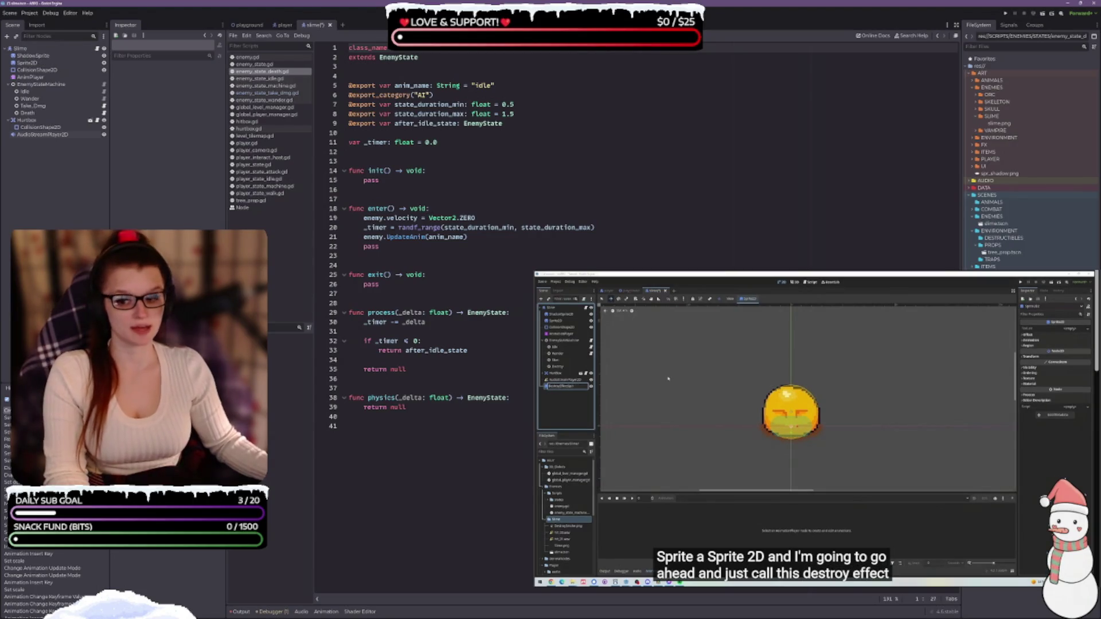
key(ctrl+s)
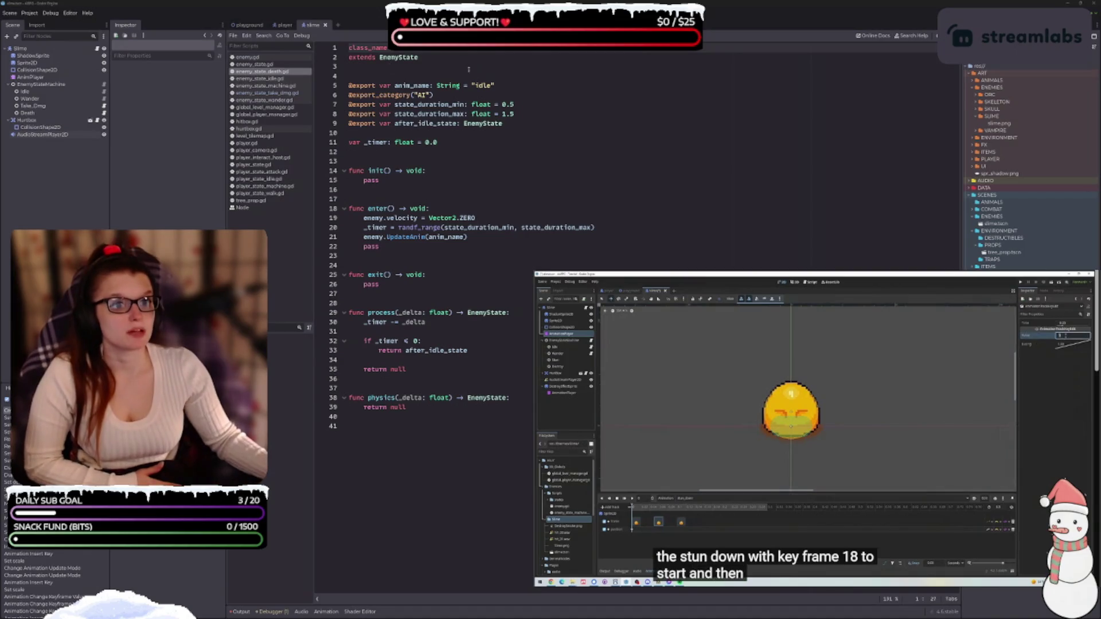
double_click(481, 85)
Finish the death script edit and change the take-damage script's animation name from idle to take_dmg
text(eath)
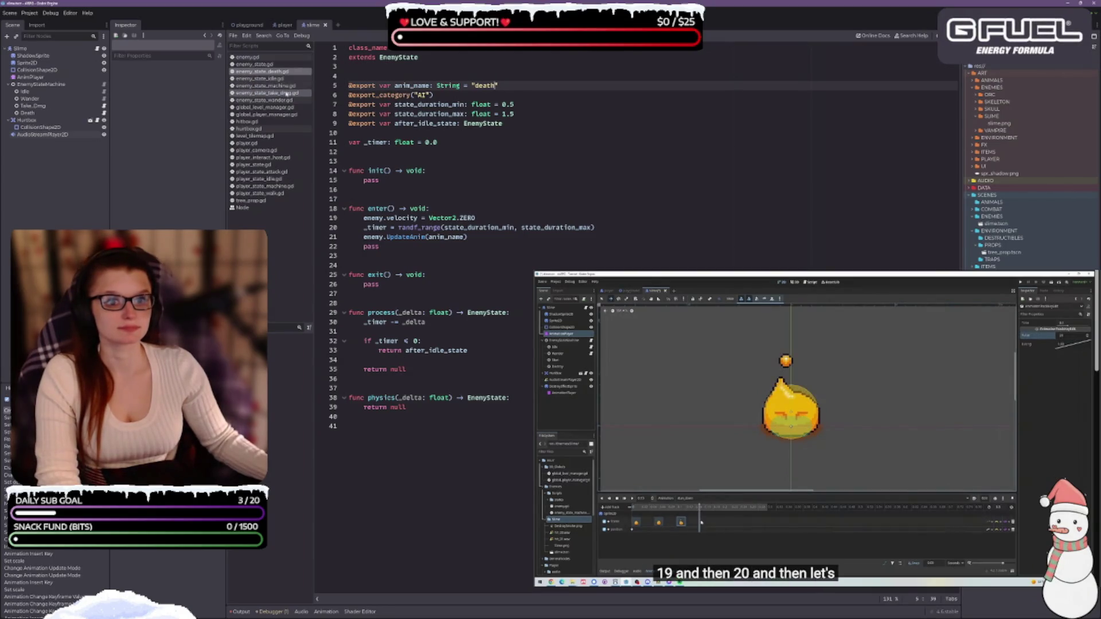
click(265, 92)
double_click(483, 85)
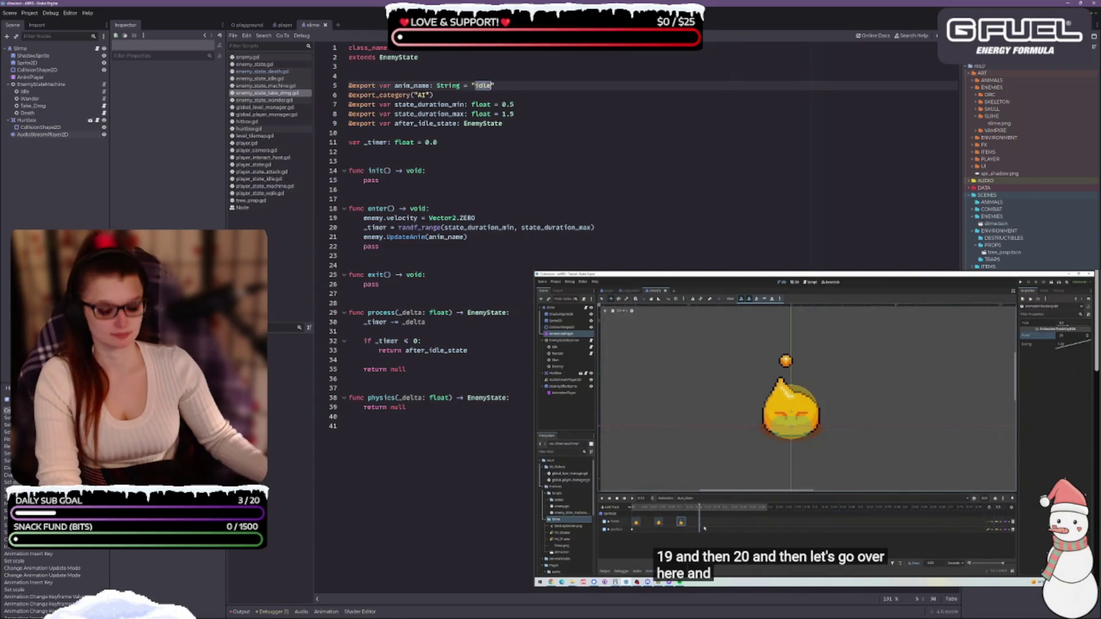
text(ke_dmg)
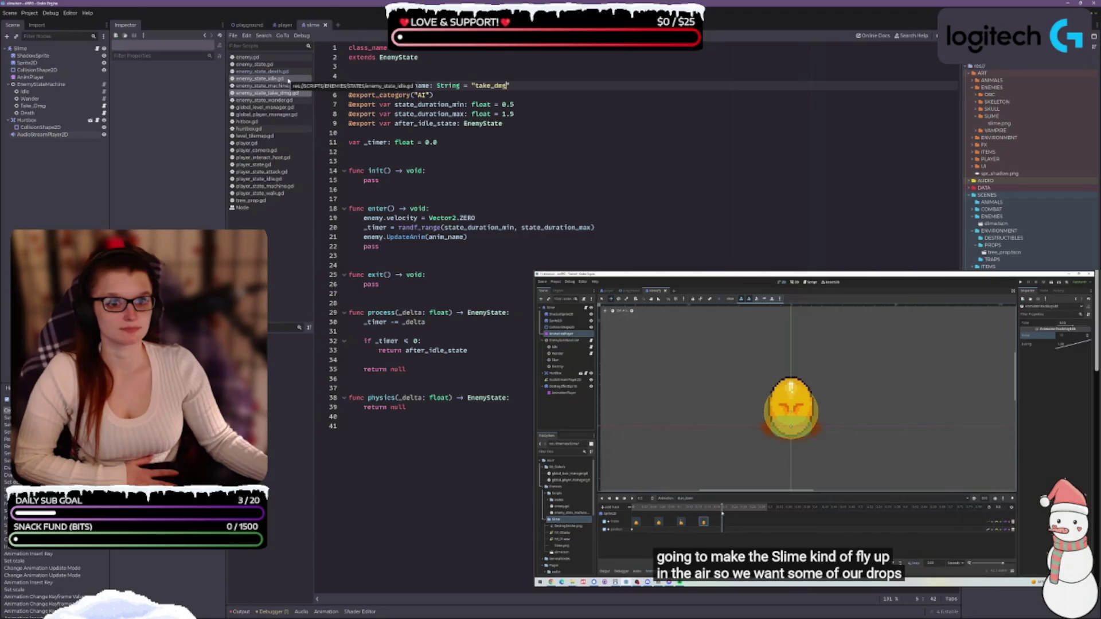
click(287, 72)
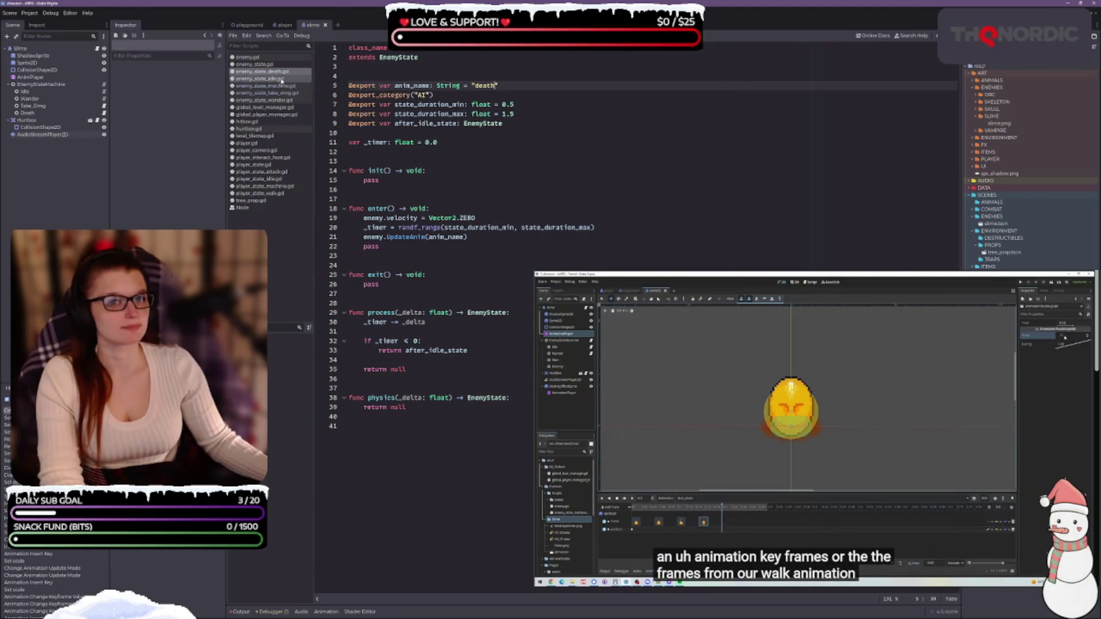
click(286, 101)
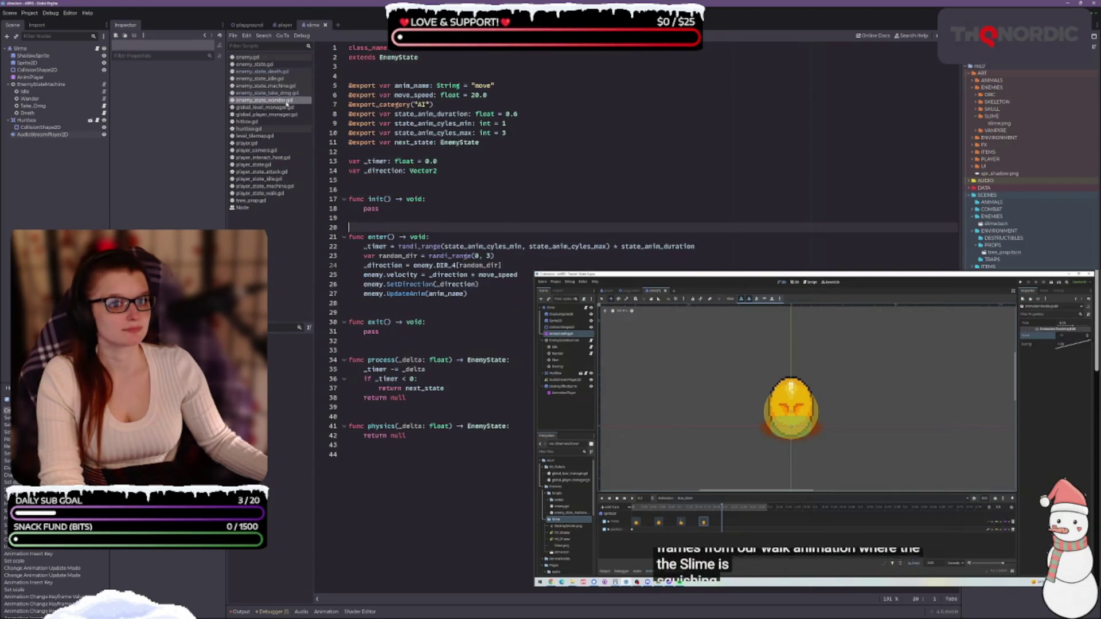
click(269, 71)
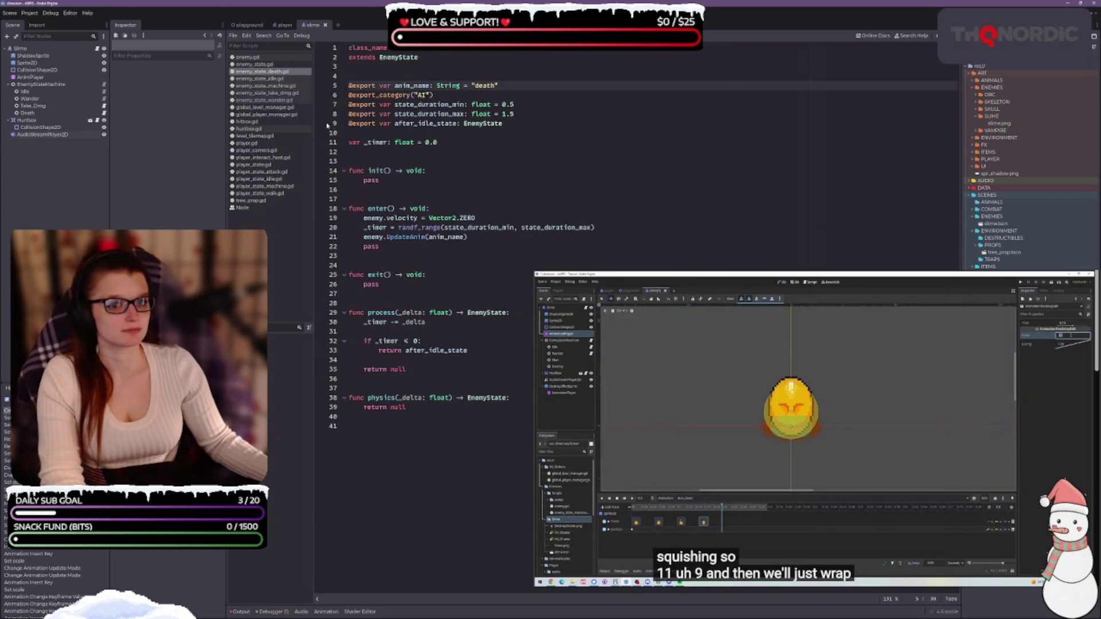
click(289, 94)
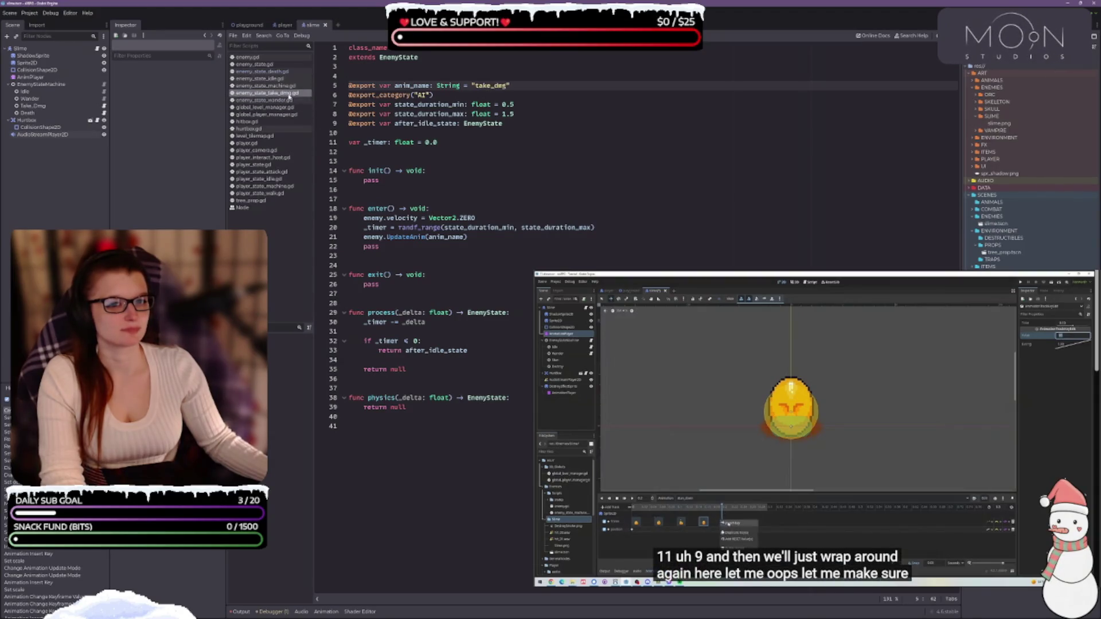
Rename the exported after_idle_state variable to next_state and return next_state on timer expiry
drag(434, 123, 404, 124)
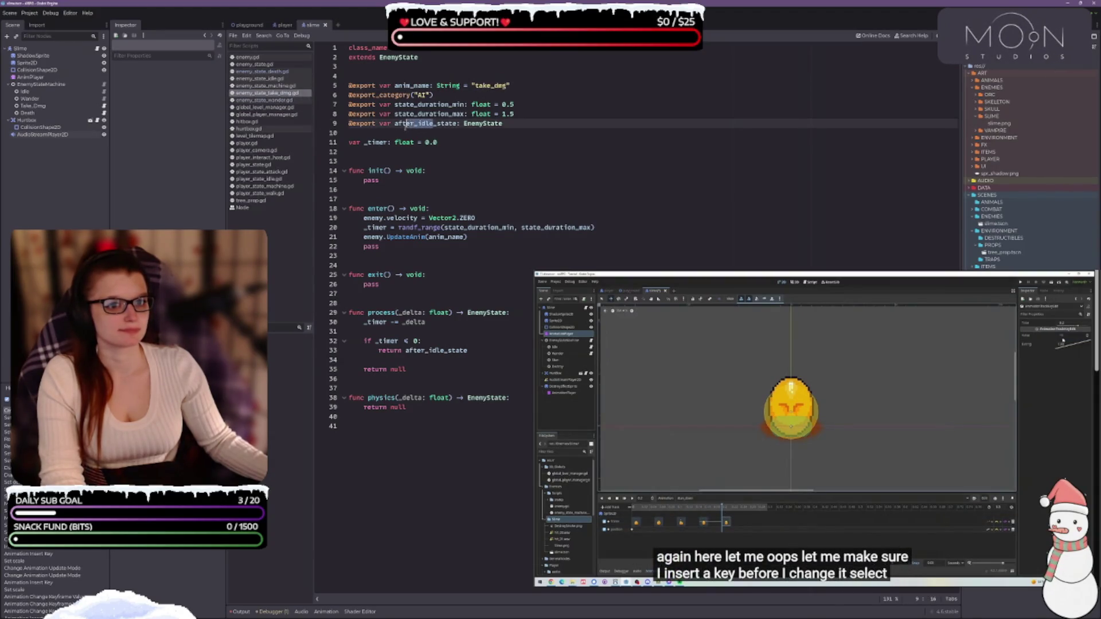
key(BackSpace)
key(BackSpace)
key(BackSpace)
text(h)
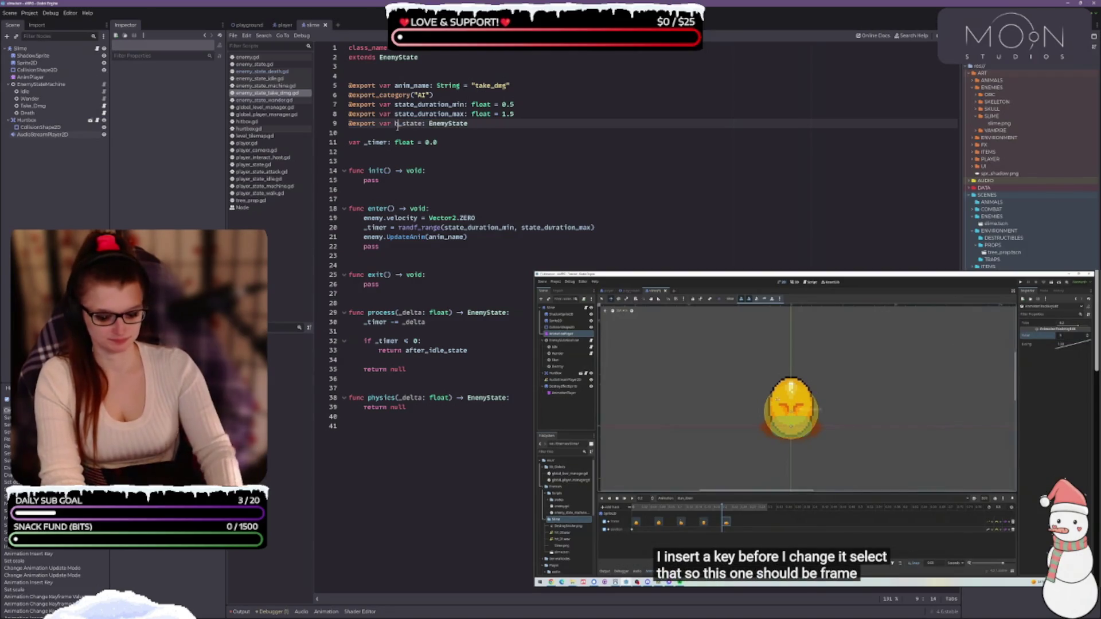
key(BackSpace)
text(next)
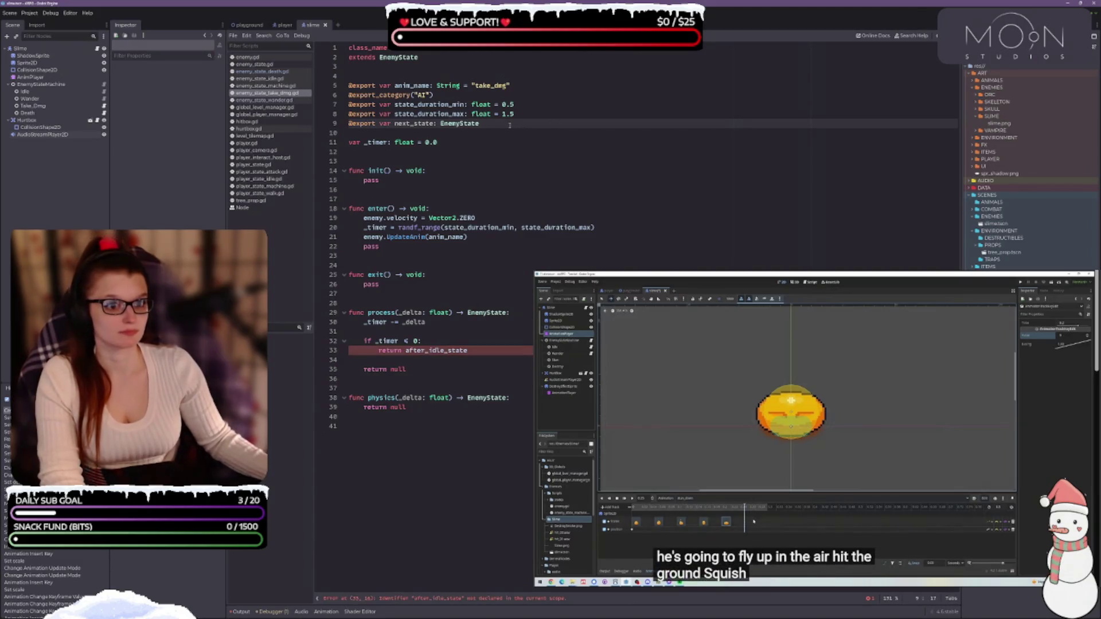
click(477, 349)
key(ctrl+shift+Left)
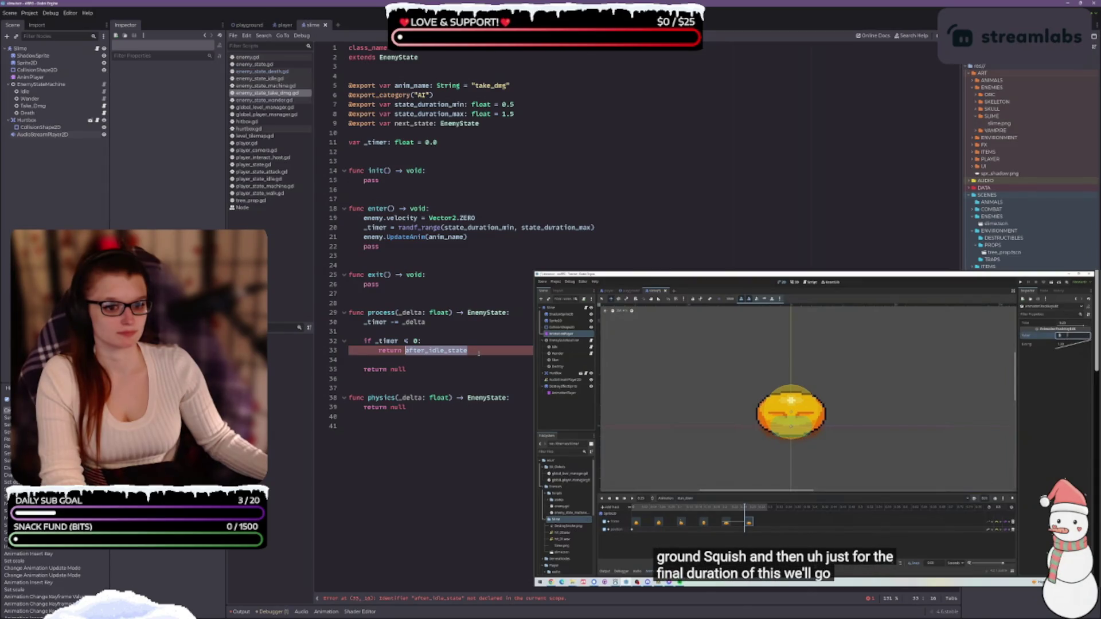
key(Return)
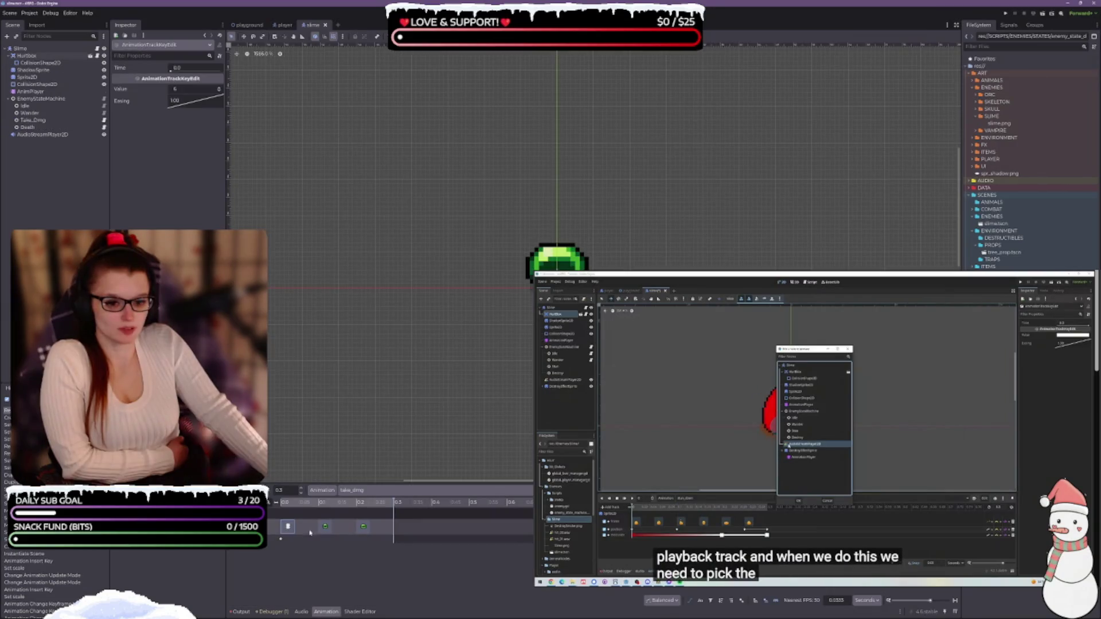
Rewind the take_dmg playhead to 0.0 to show the white hit-flash frame
drag(395, 502, 281, 502)
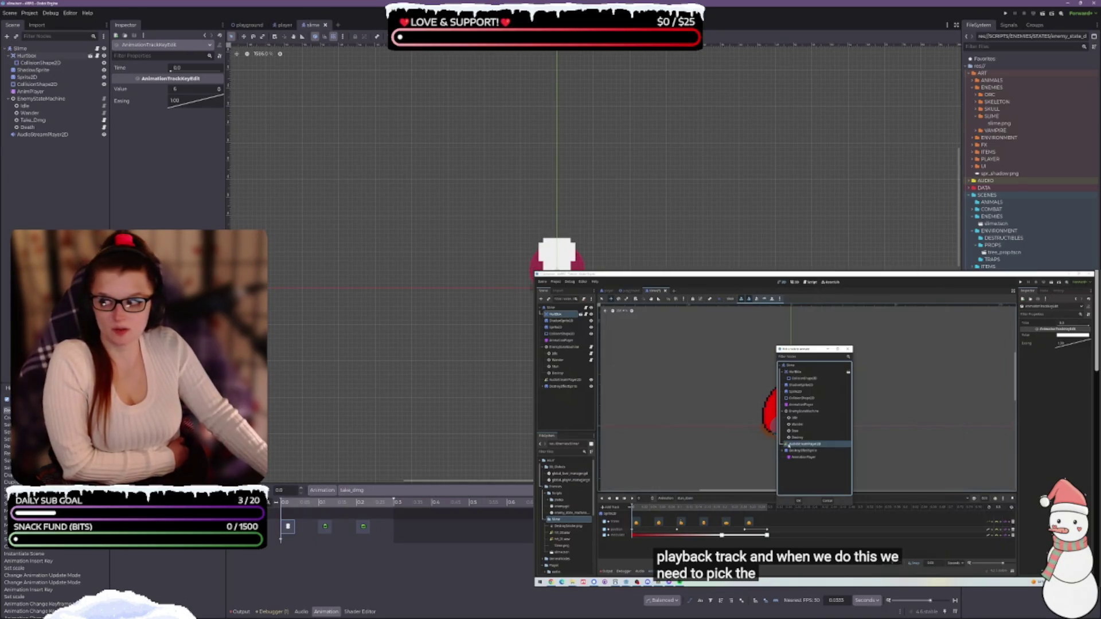
drag(663, 565, 649, 566)
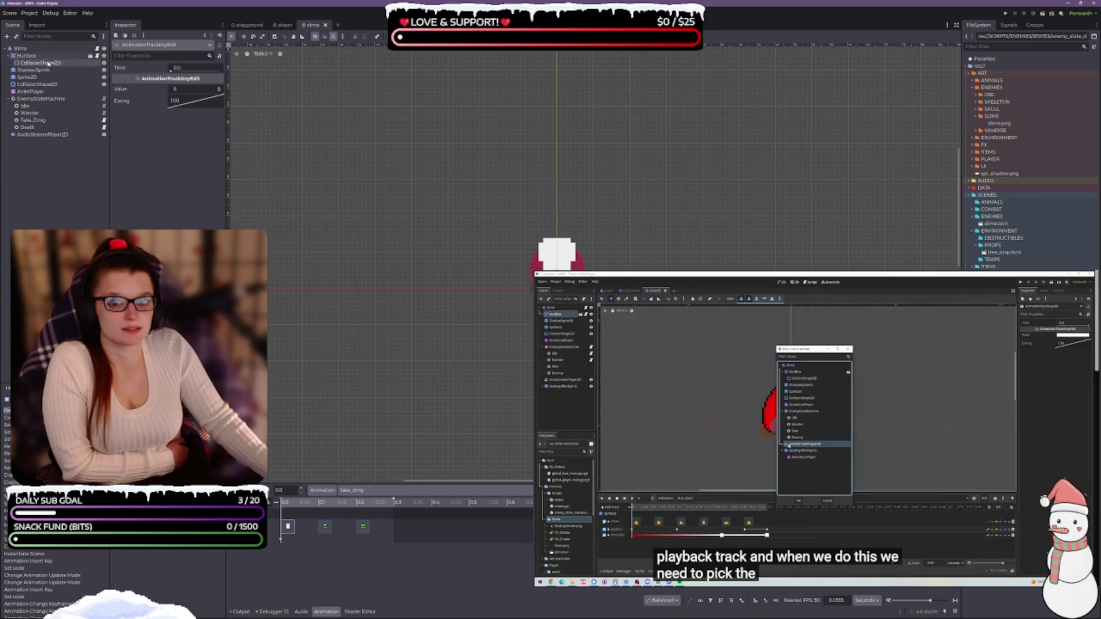
Select the slime's Sprite2D and expand its Texture details in the Inspector
click(57, 78)
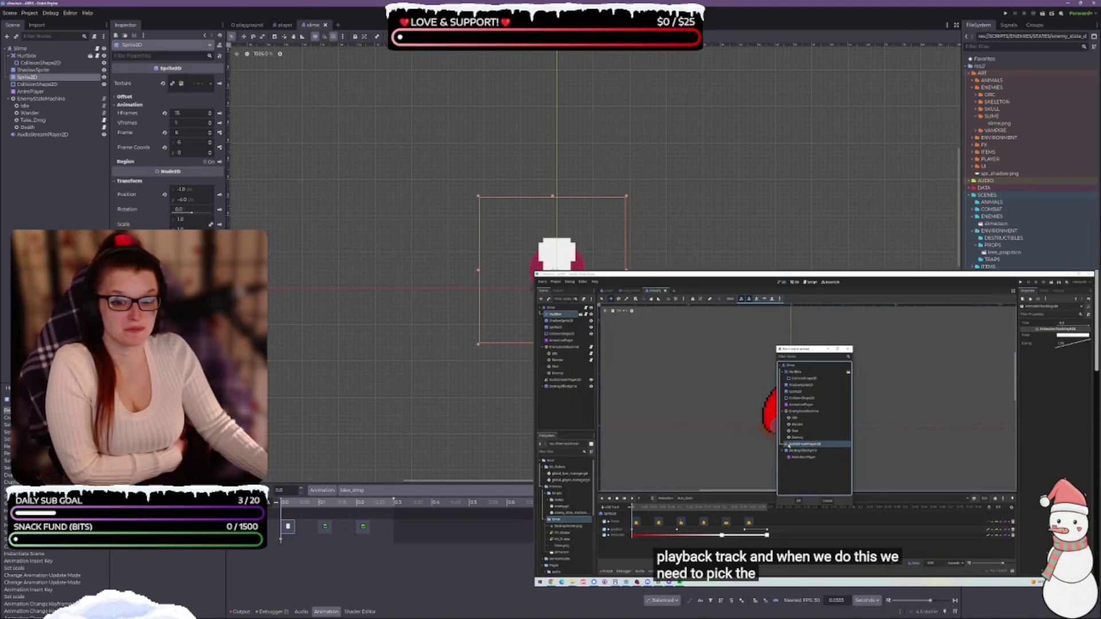
click(203, 84)
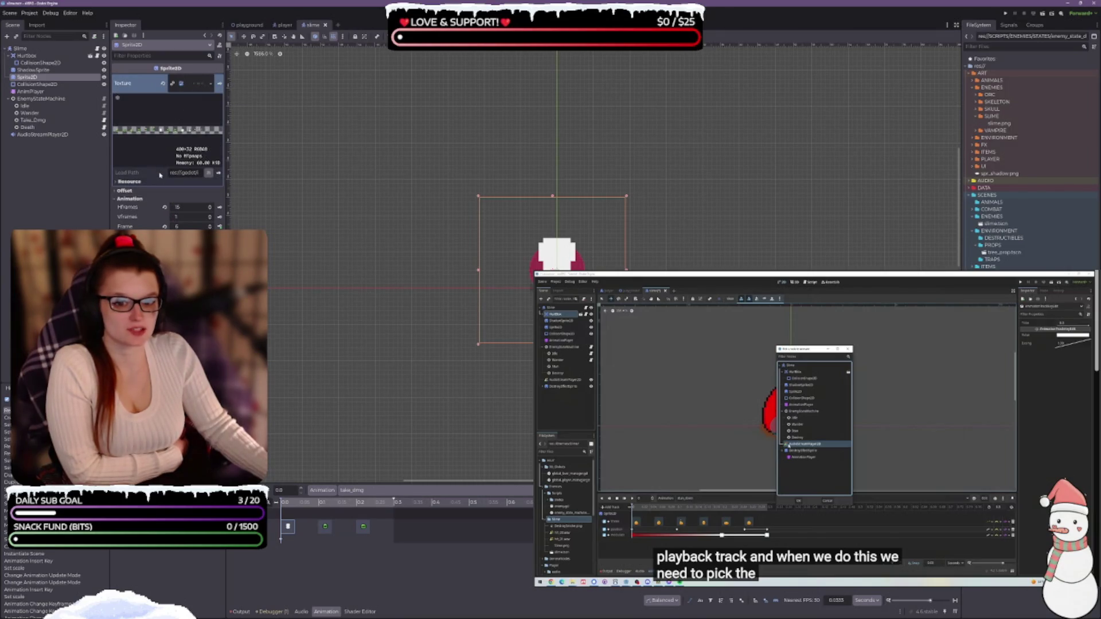
click(129, 182)
click(132, 183)
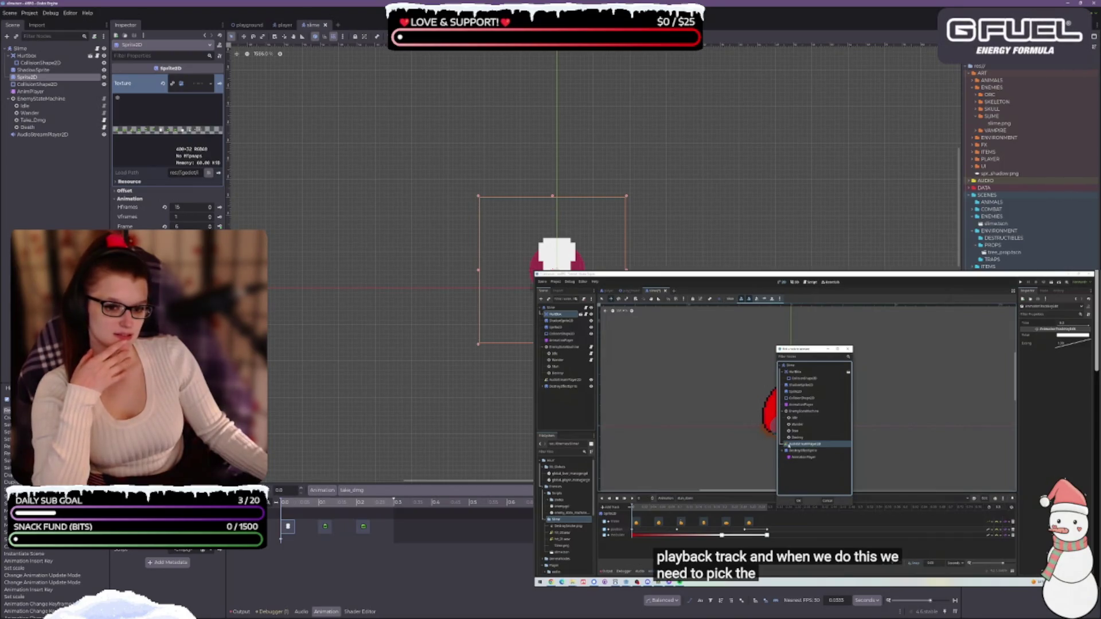
Play the take_dmg hit-flash animation several times from 0.3
click(393, 502)
key(shift+d)
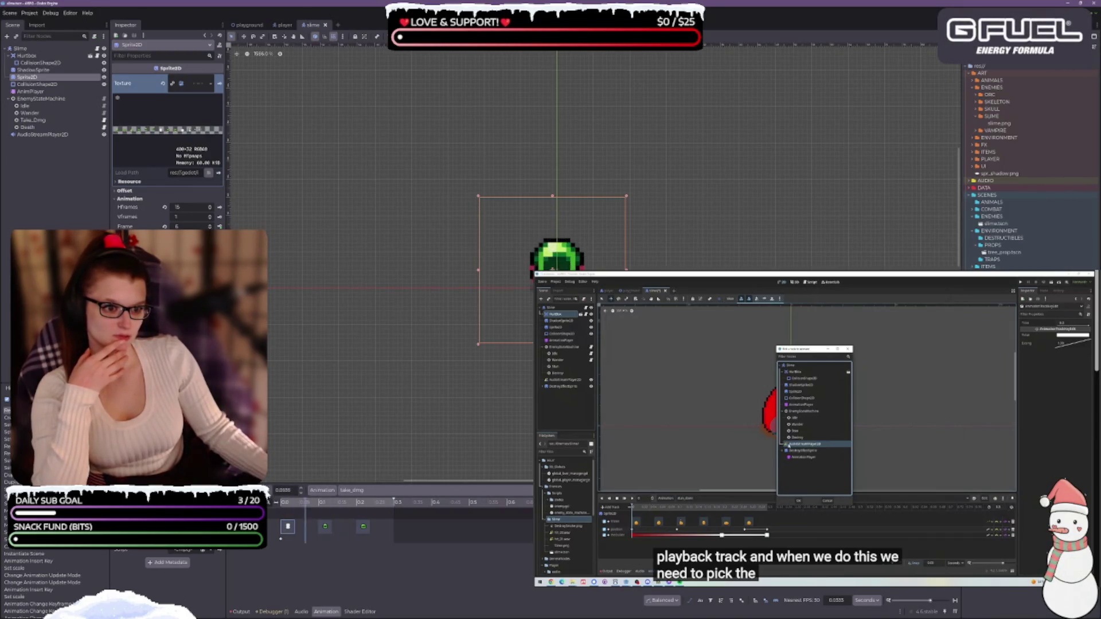
click(269, 490)
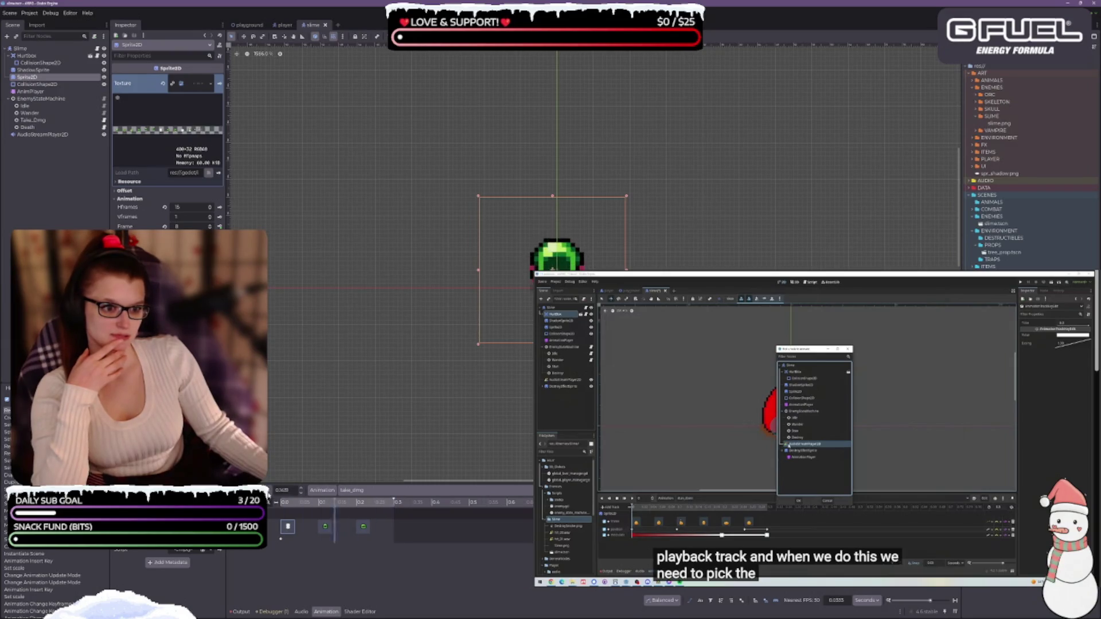
click(268, 490)
click(268, 491)
click(268, 490)
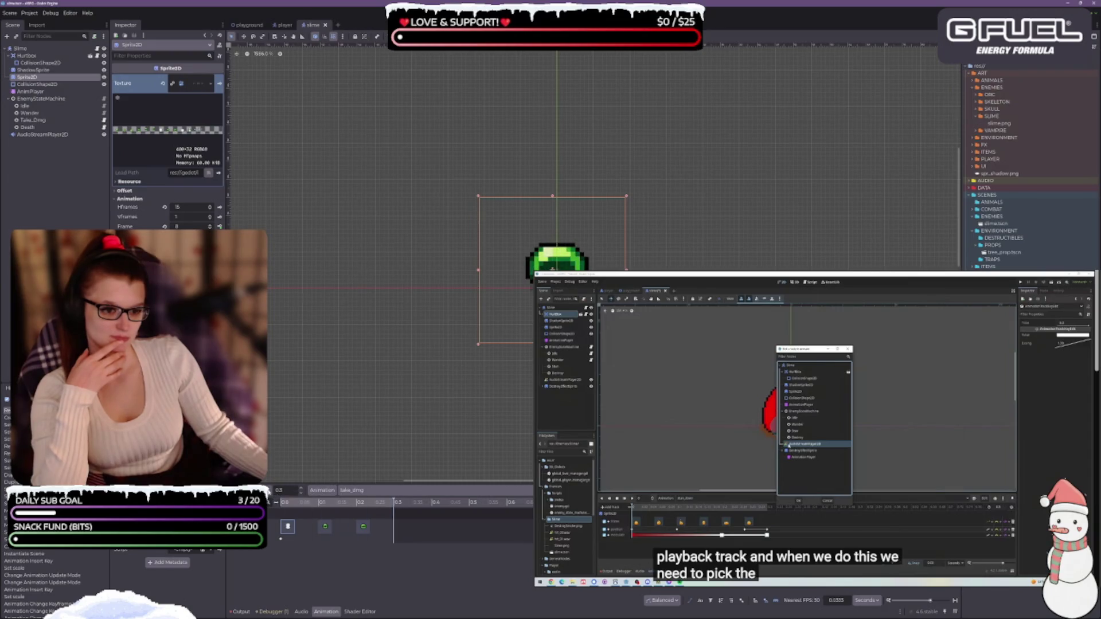
click(269, 490)
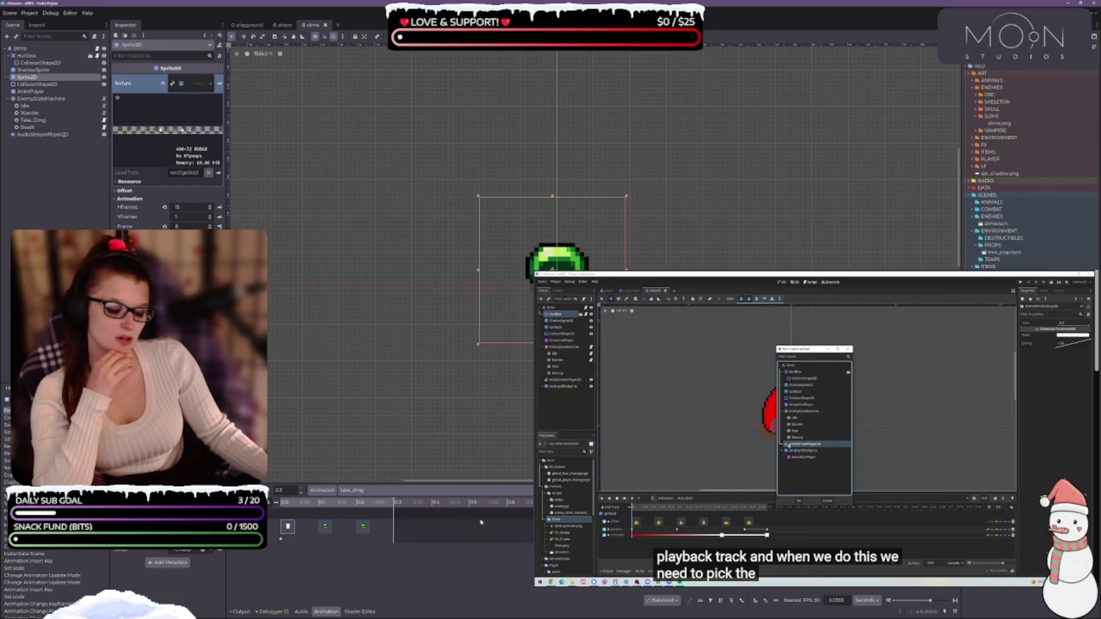
Spread the take_dmg flash keys out to 0.2 and 0.4 seconds and play to test
click(287, 526)
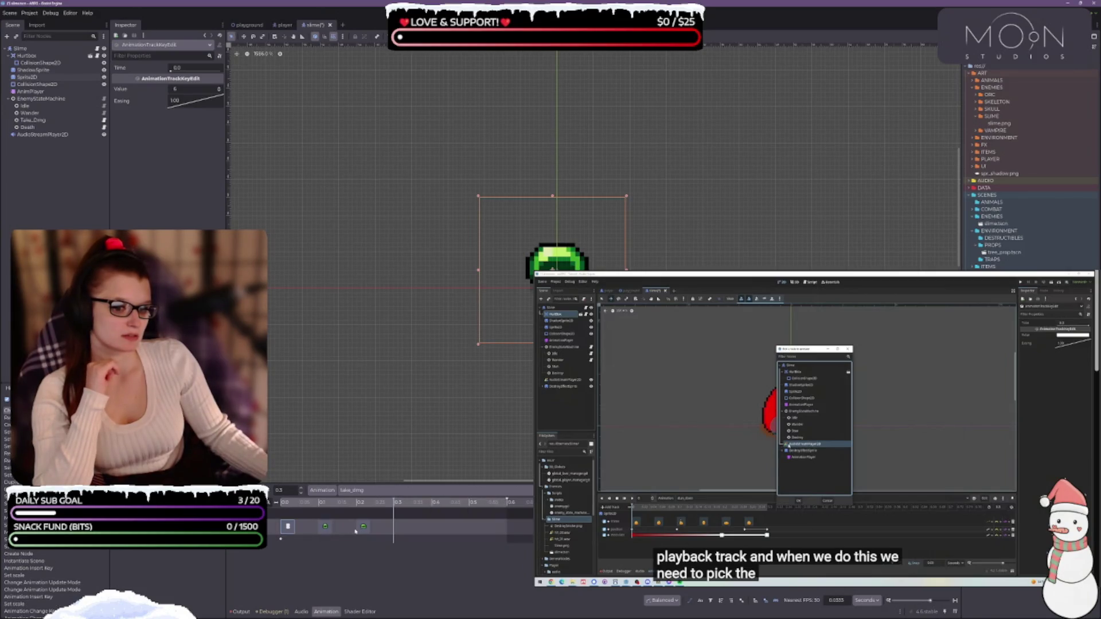
drag(363, 528, 477, 528)
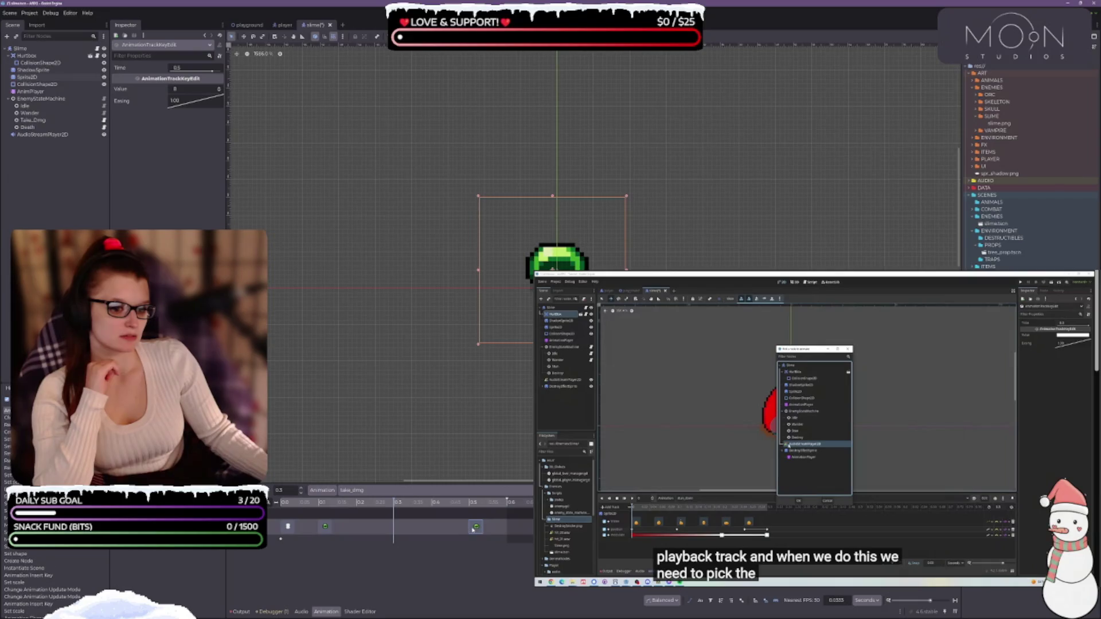
drag(324, 526, 363, 527)
drag(476, 527, 438, 528)
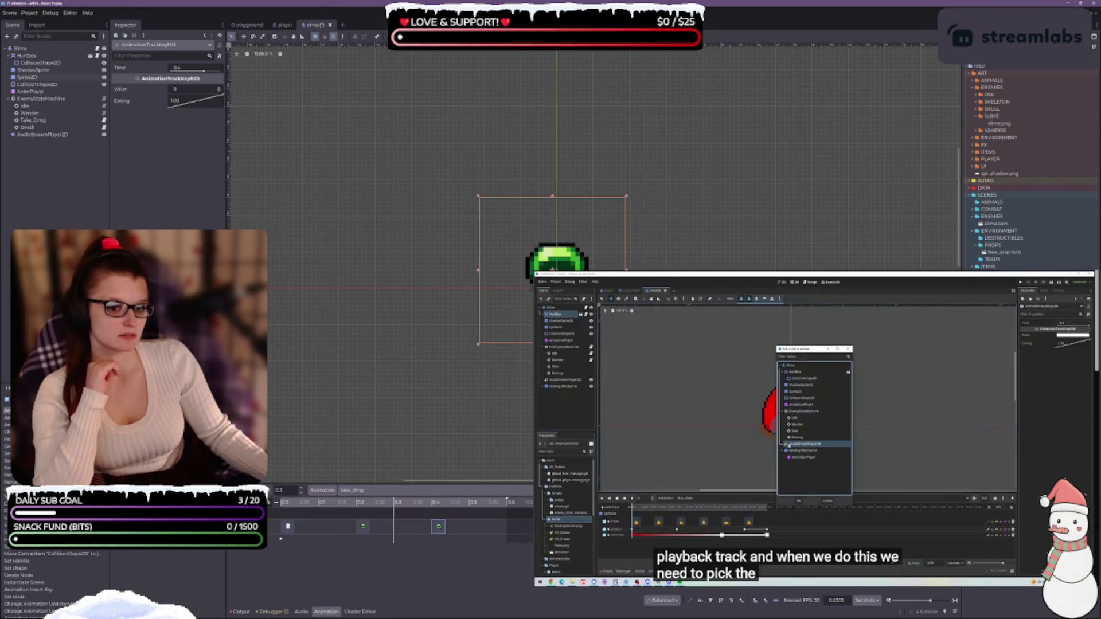
click(268, 491)
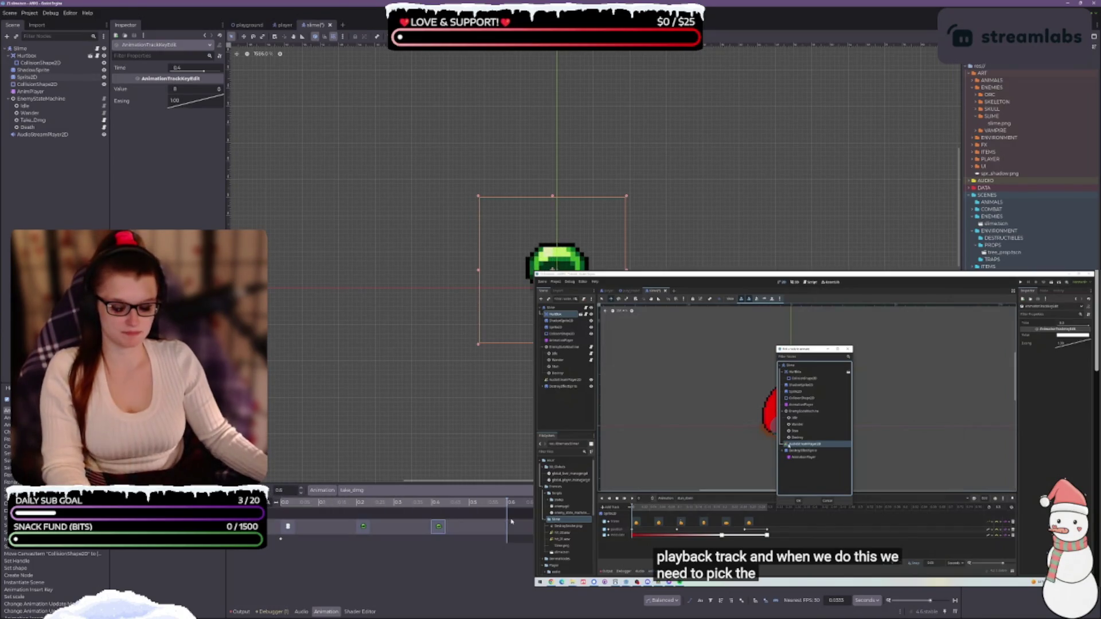
Move the flash keys back to 0.1 and 0.2 seconds and save the slime scene
drag(363, 526, 324, 526)
drag(437, 526, 363, 526)
key(ctrl+s)
click(394, 503)
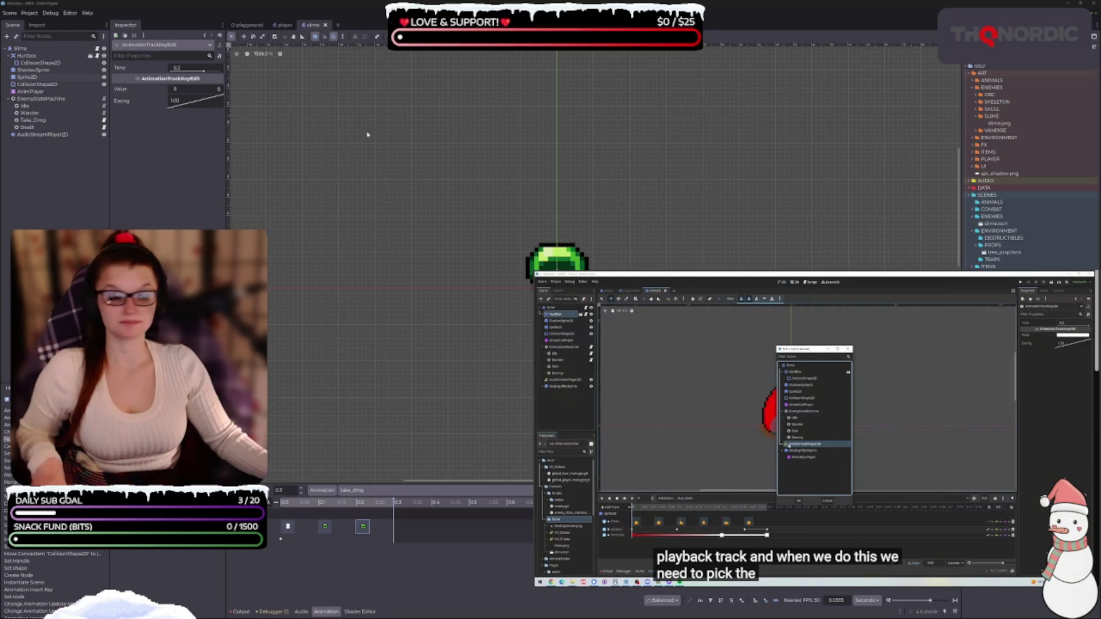
key(space)
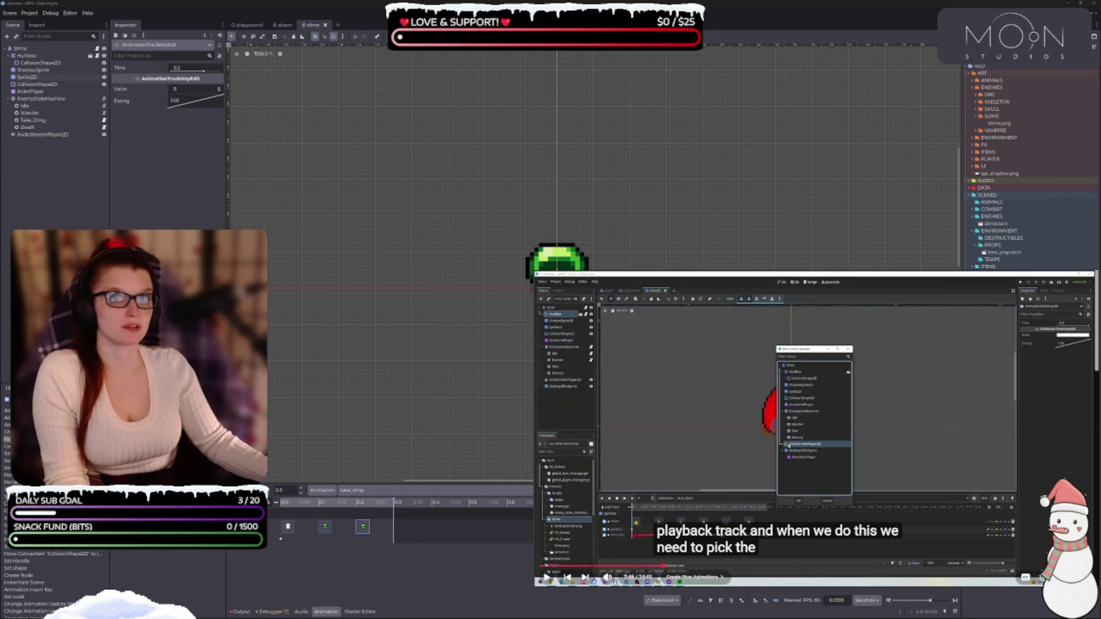
Select the AudioStreamPlayer2D node to show its properties in the Inspector
key(space)
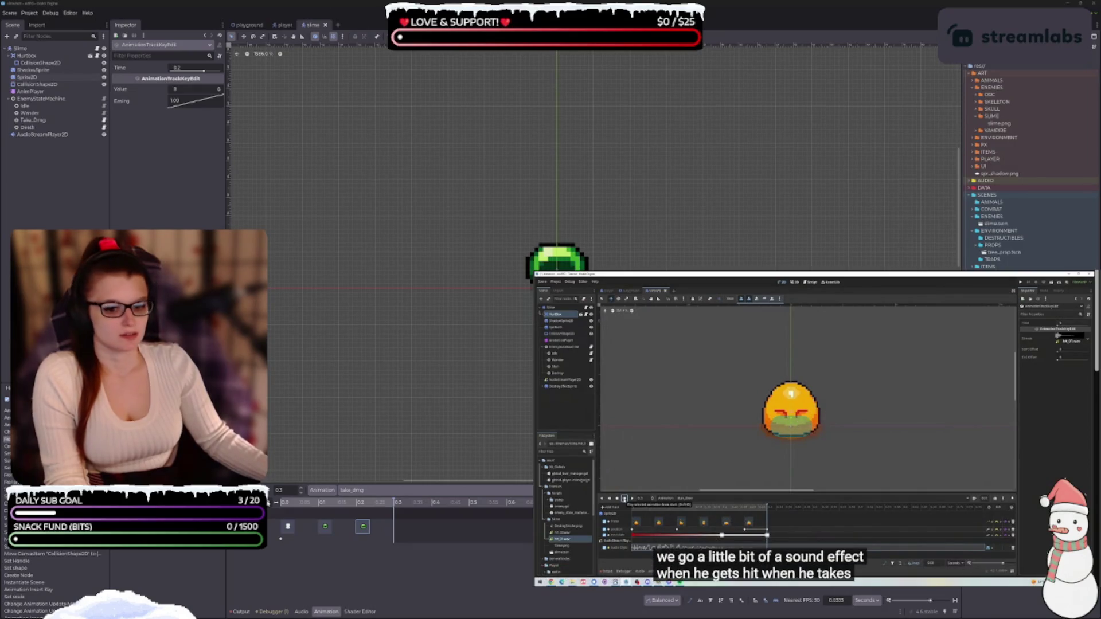
click(33, 135)
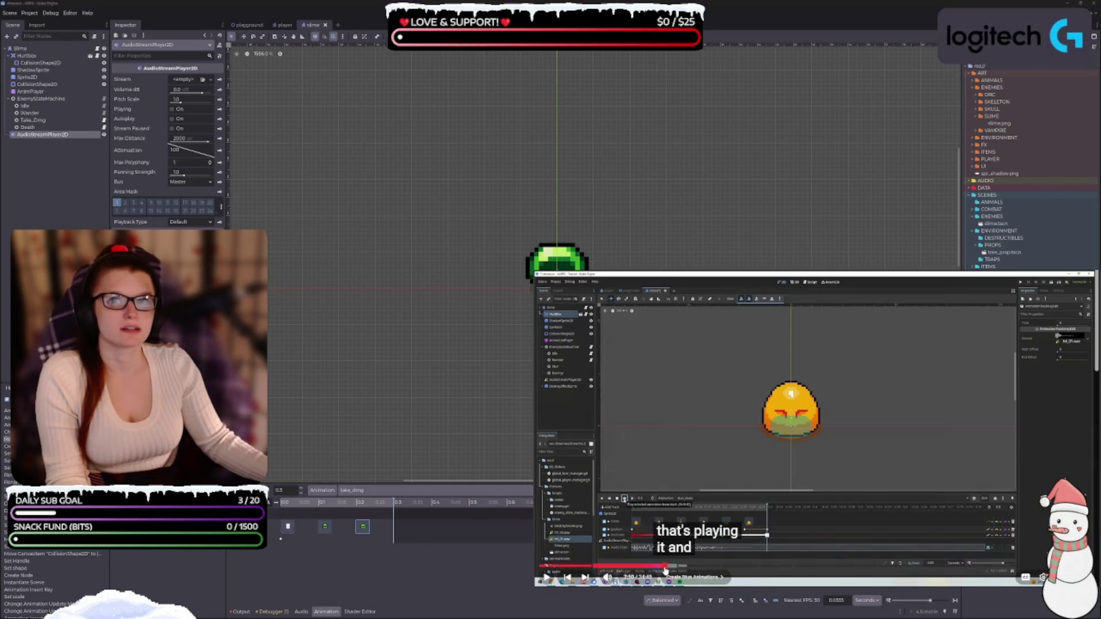
key(space)
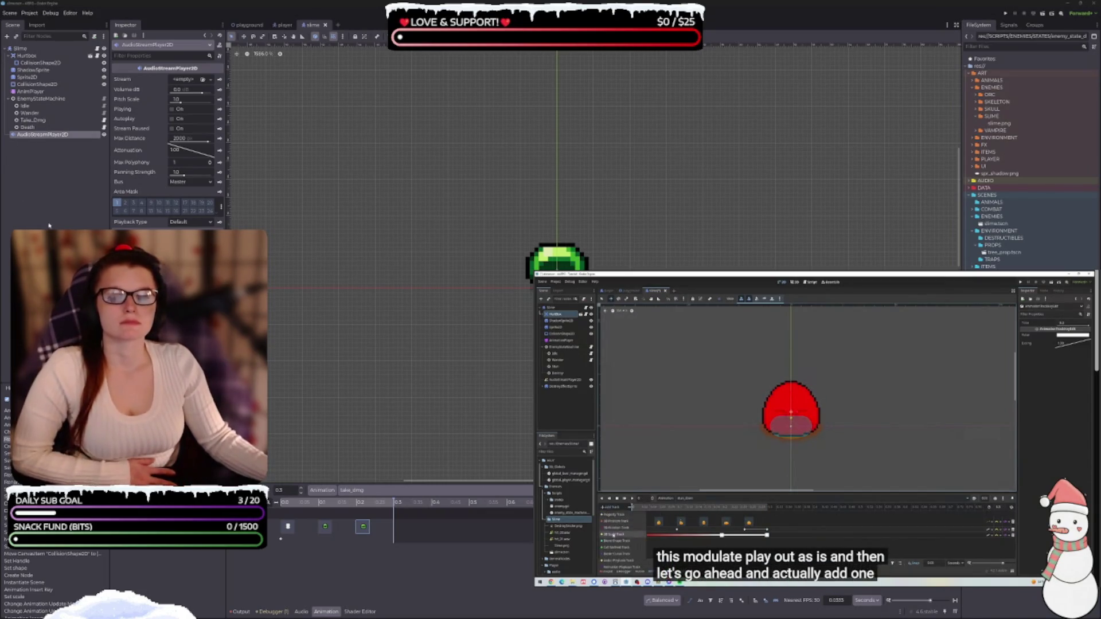
Add an Audio Playback Track targeting AudioStreamPlayer2D to take_dmg and save the scene
click(273, 503)
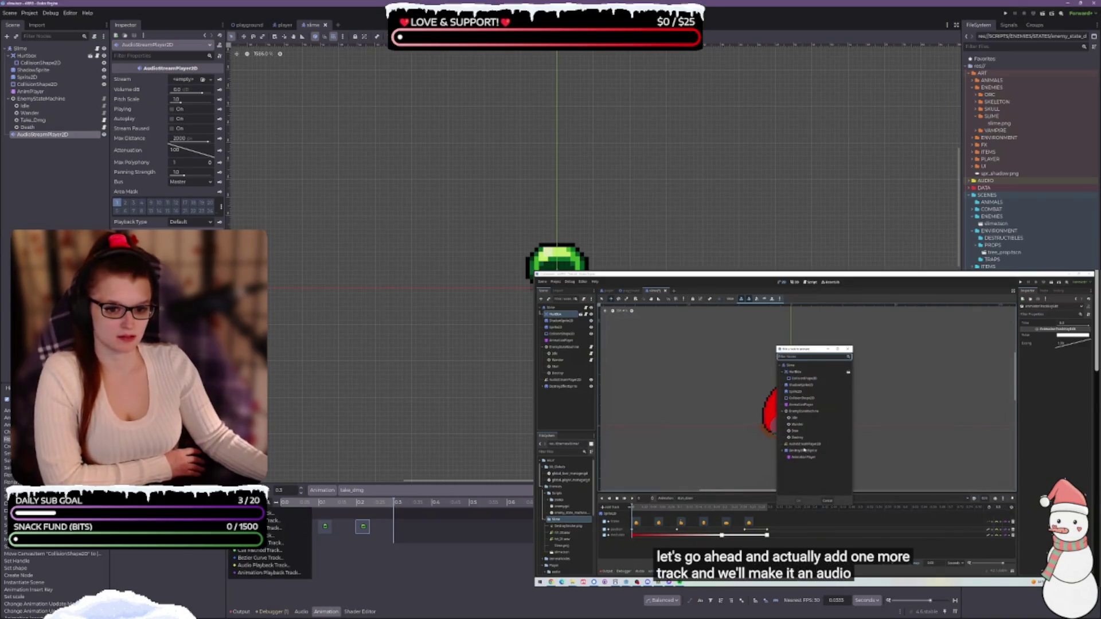
click(296, 566)
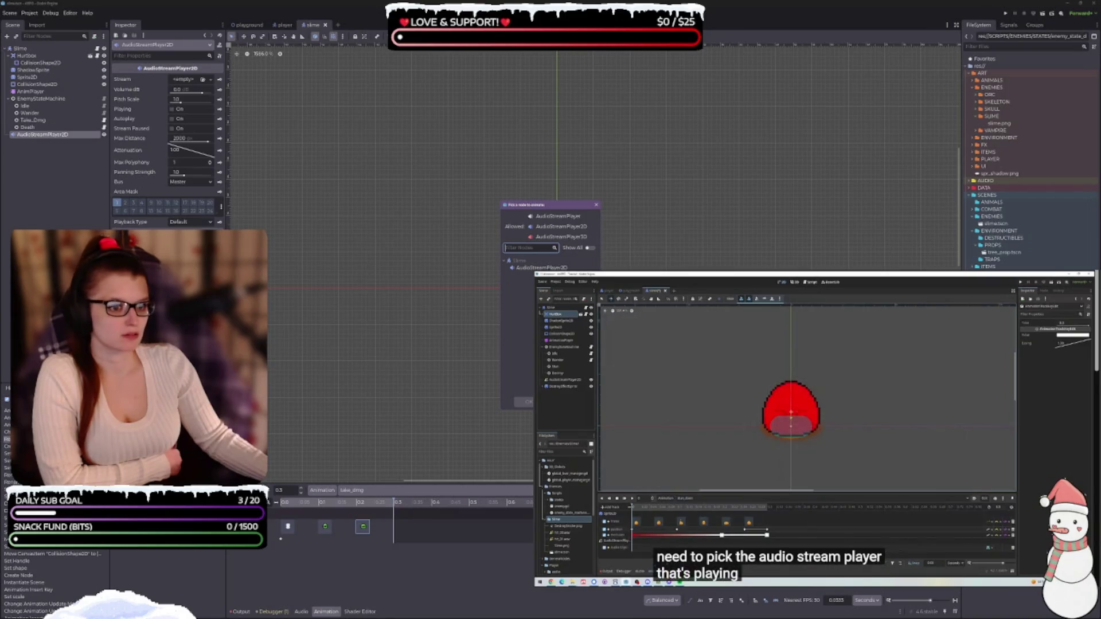
click(541, 267)
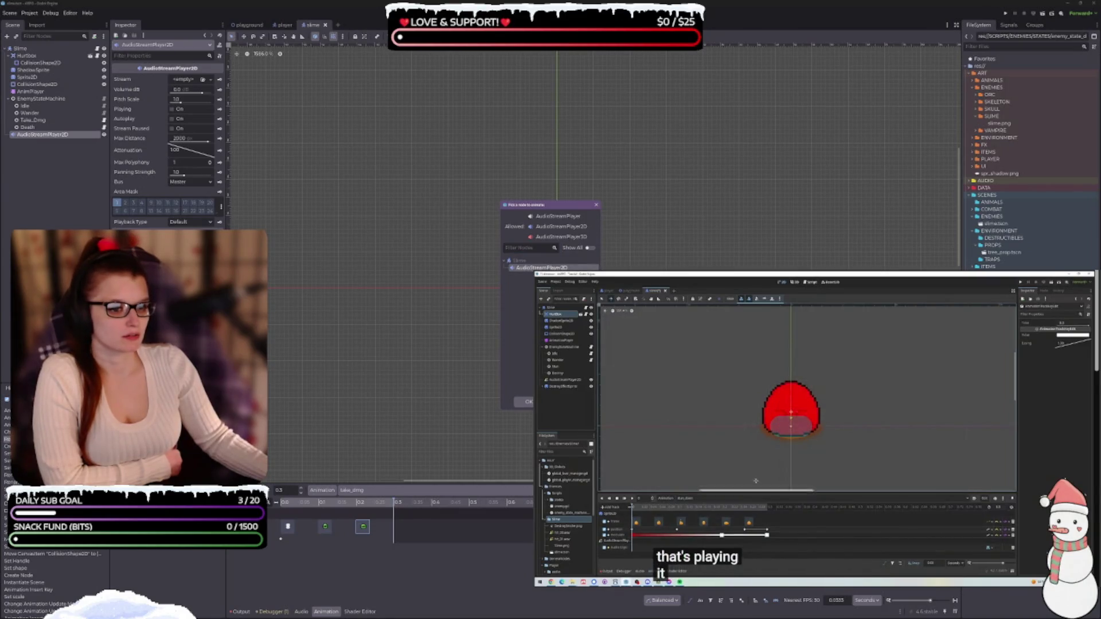
click(526, 401)
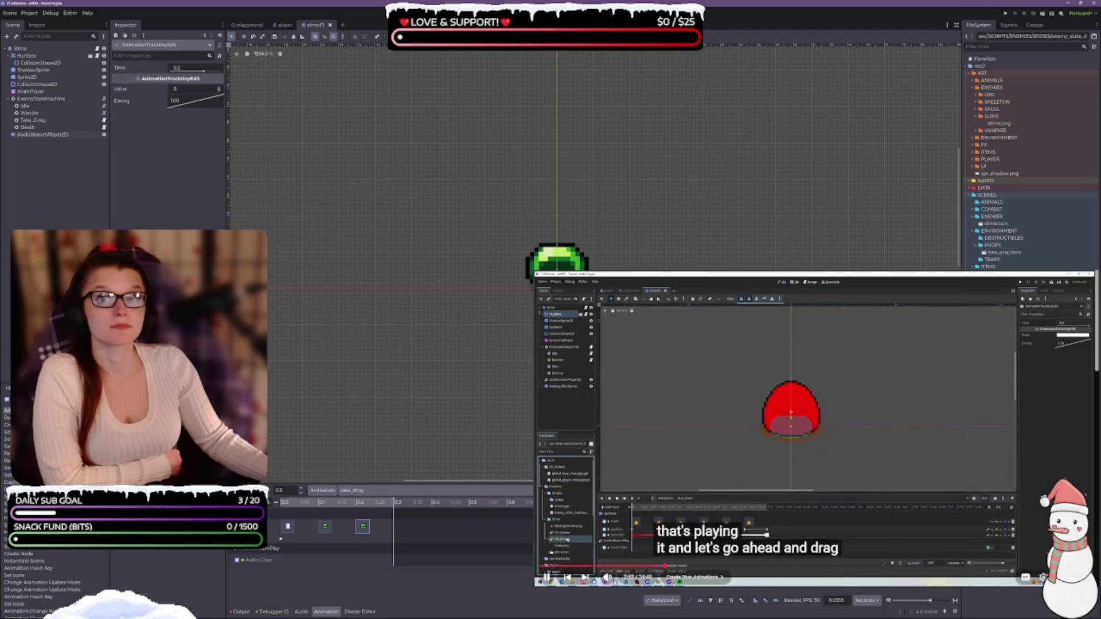
key(ctrl+s)
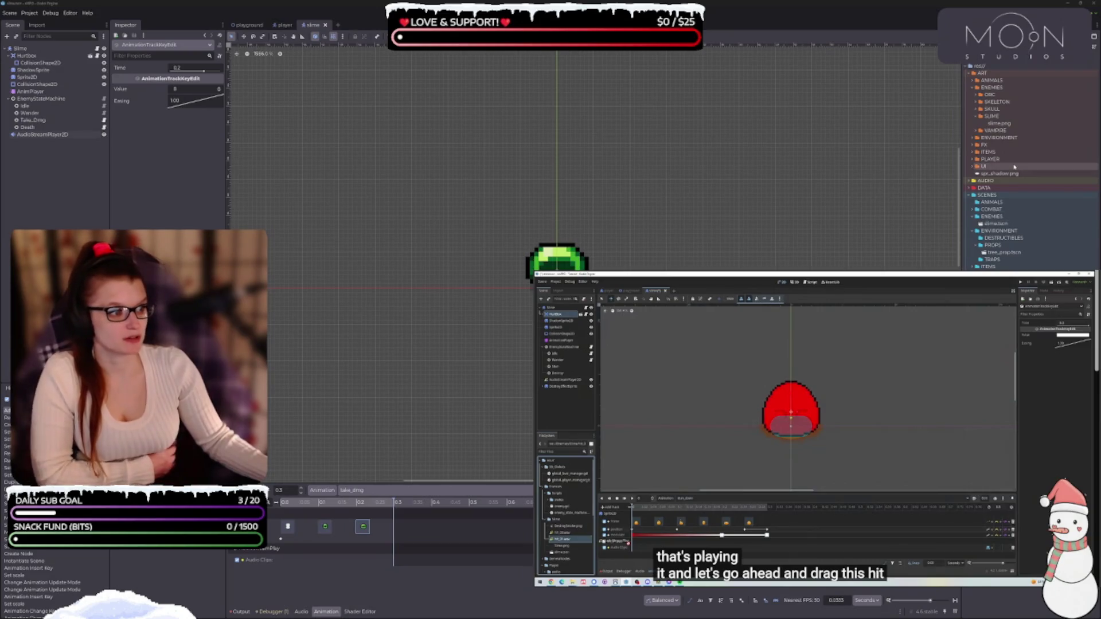
Expand the AUDIO folder in the FileSystem dock to reveal its MUSIC and SFX folders
click(968, 181)
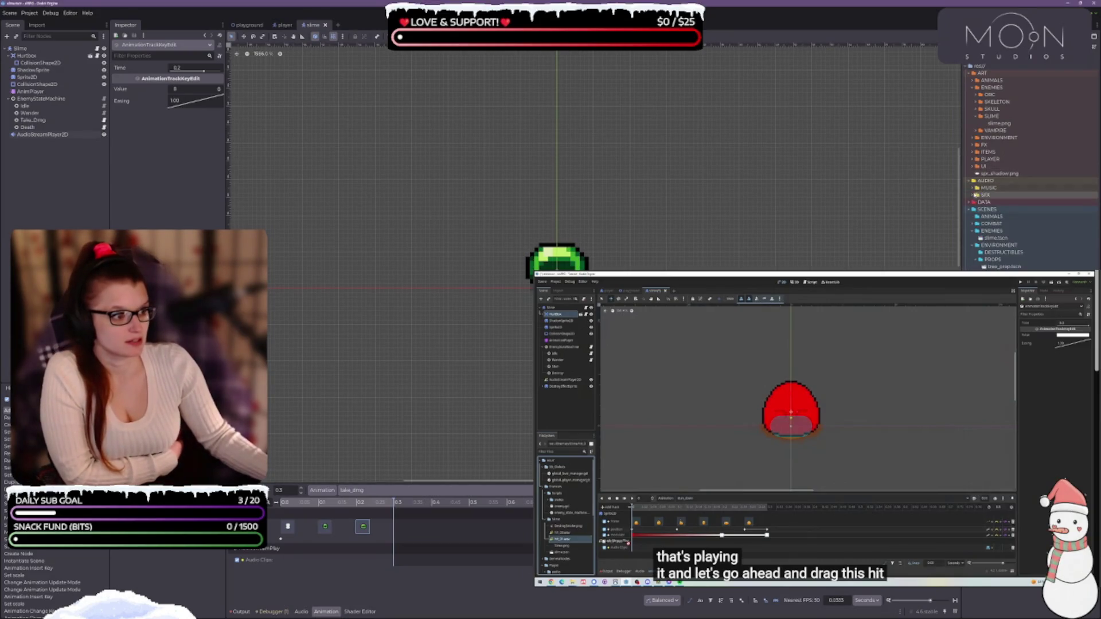
Open the SFX > GENERIC sound folder and select the slime's AudioStreamPlayer2D node
click(974, 195)
click(977, 239)
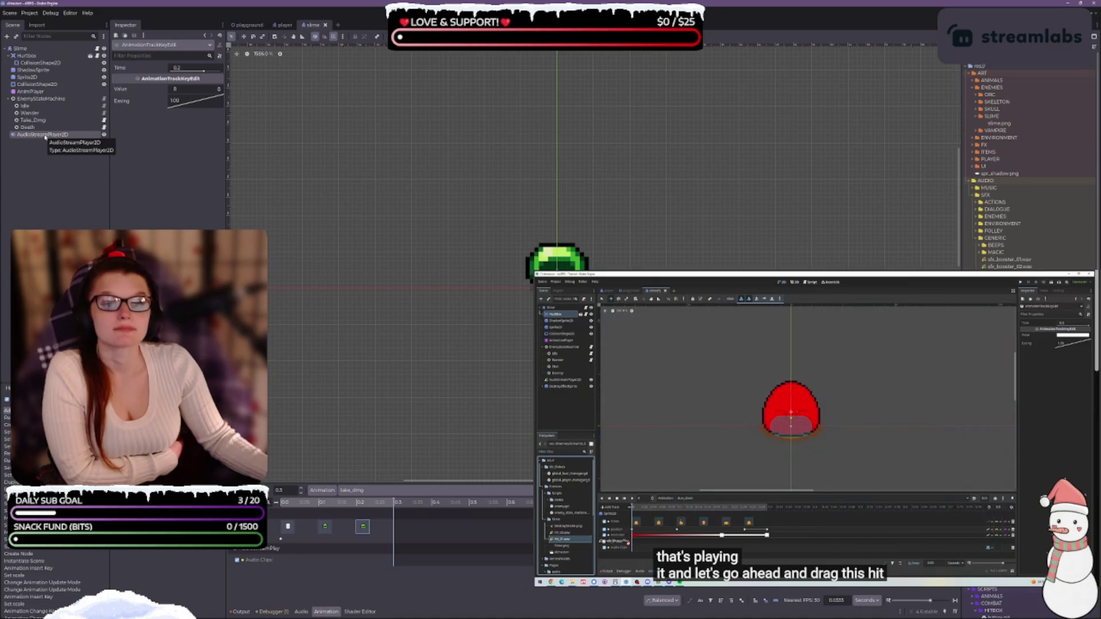
click(45, 135)
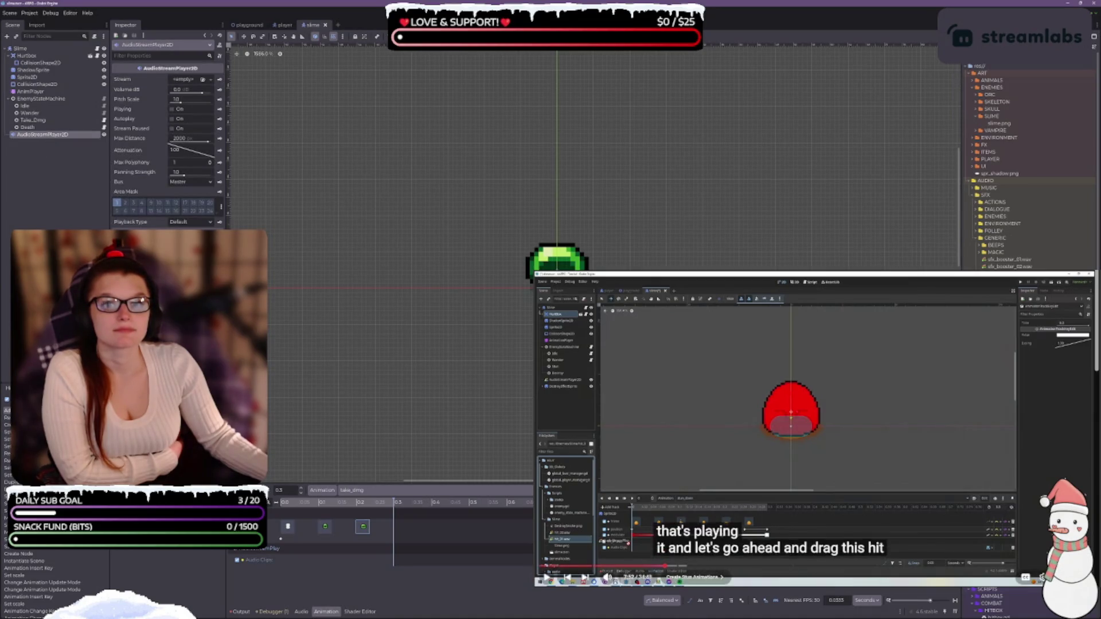
click(798, 423)
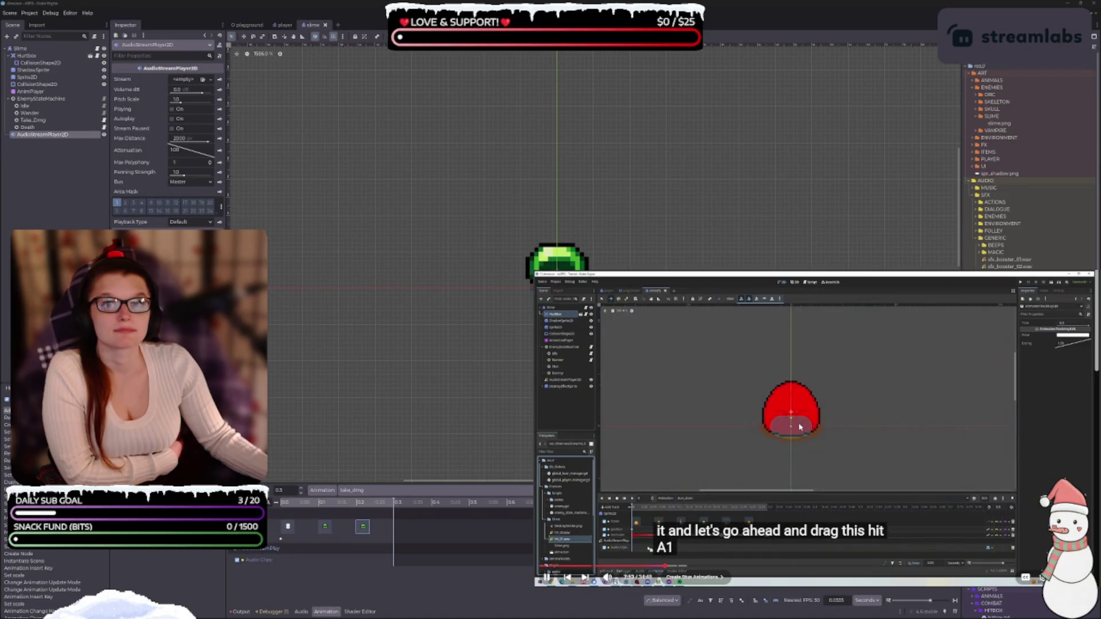
click(799, 424)
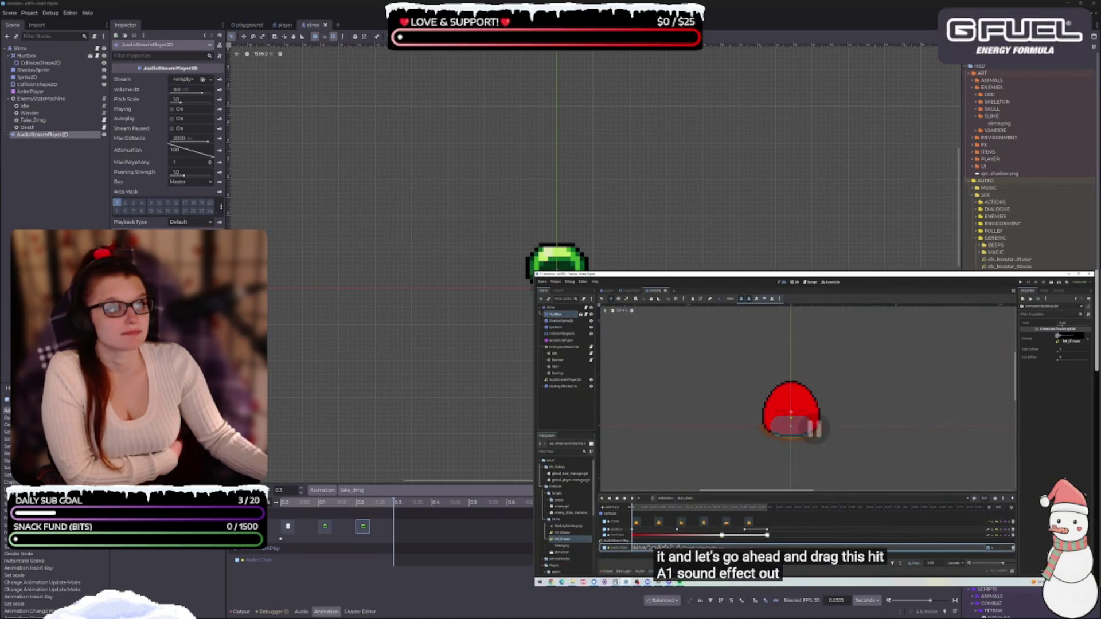
Key sfx_hit_01.wav at 0.0 s on the take_dmg audio track and replay it
mouse_move(1009, 273)
mouse_down()
mouse_move(291, 567)
mouse_move(336, 562)
mouse_up()
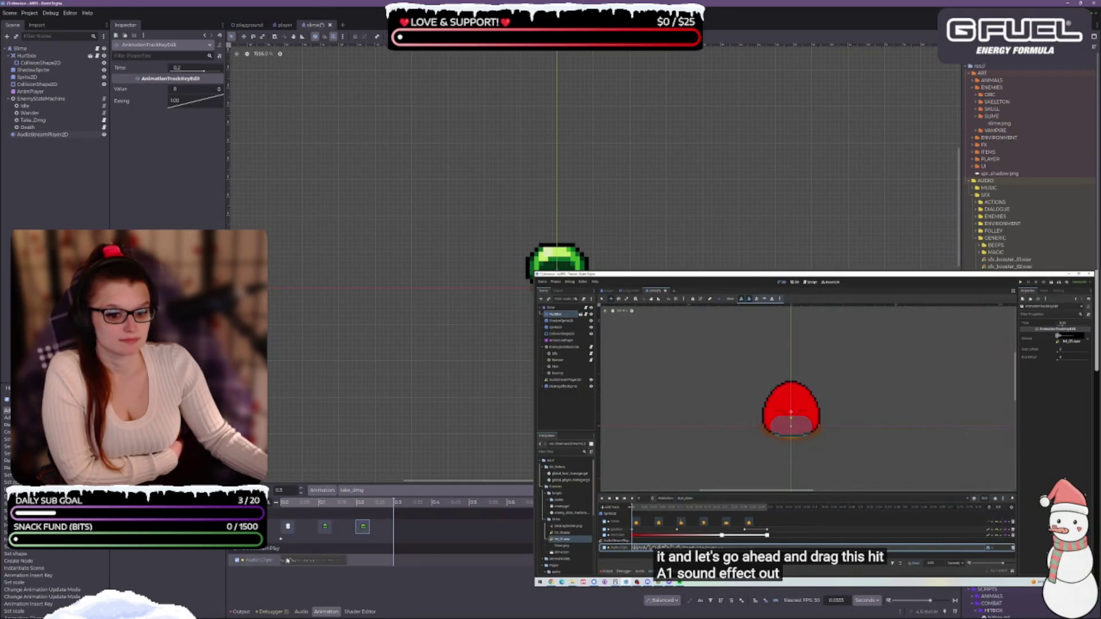
click(343, 562)
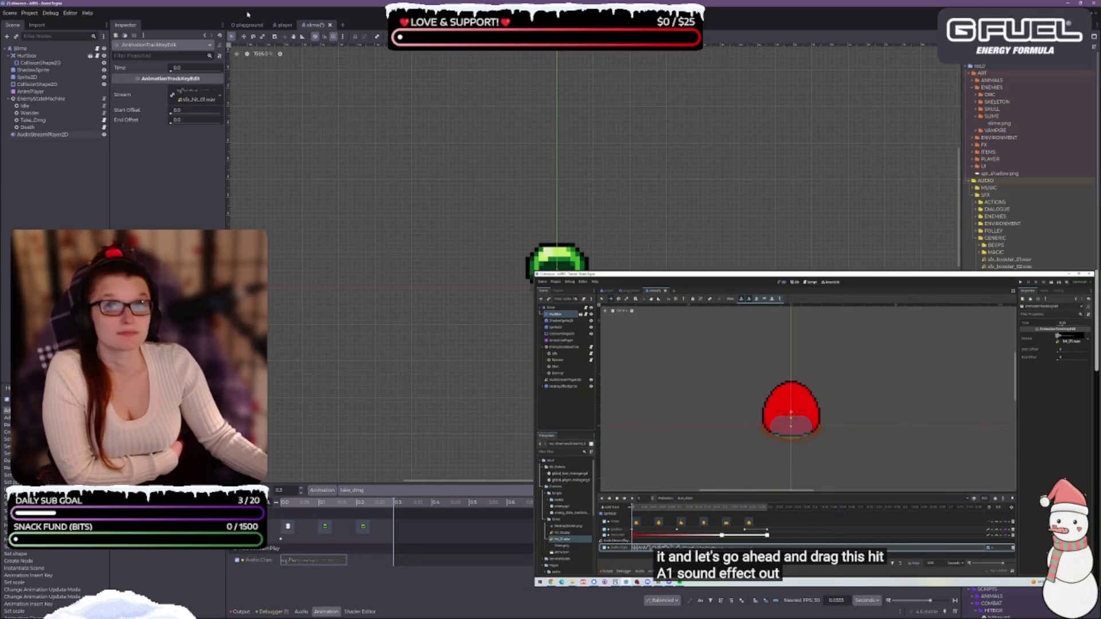
click(740, 329)
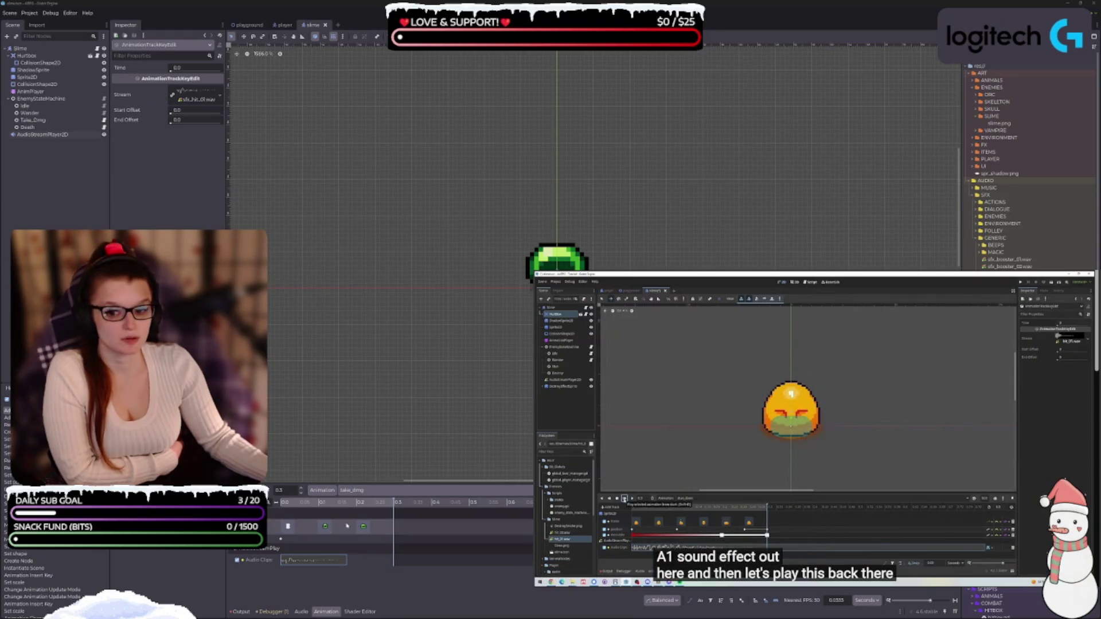
click(269, 492)
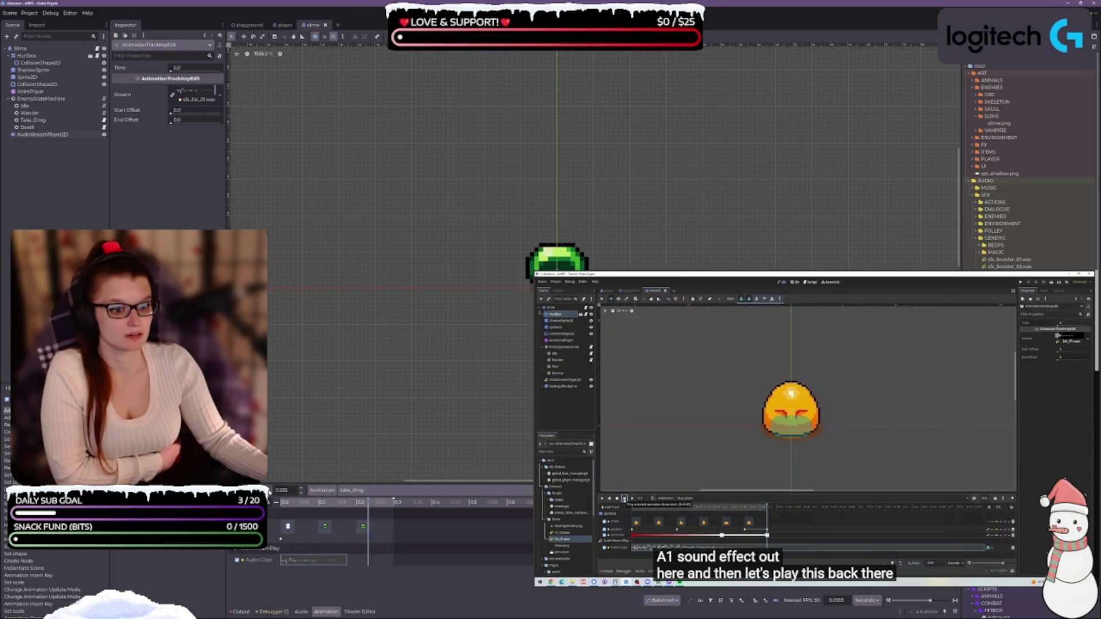
click(270, 491)
click(269, 491)
click(269, 492)
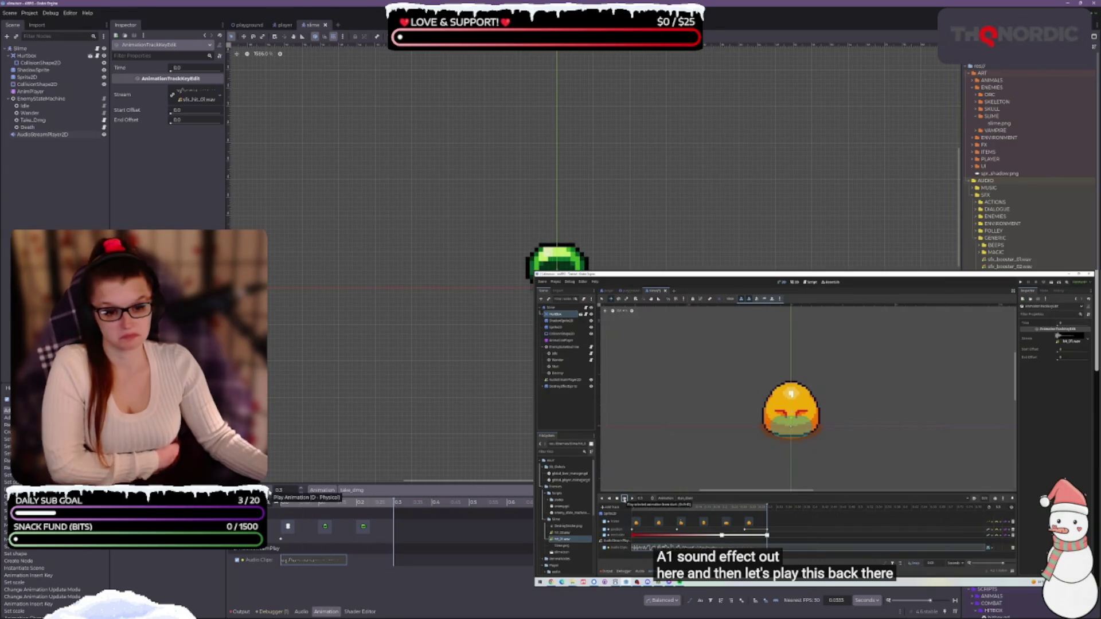
click(270, 492)
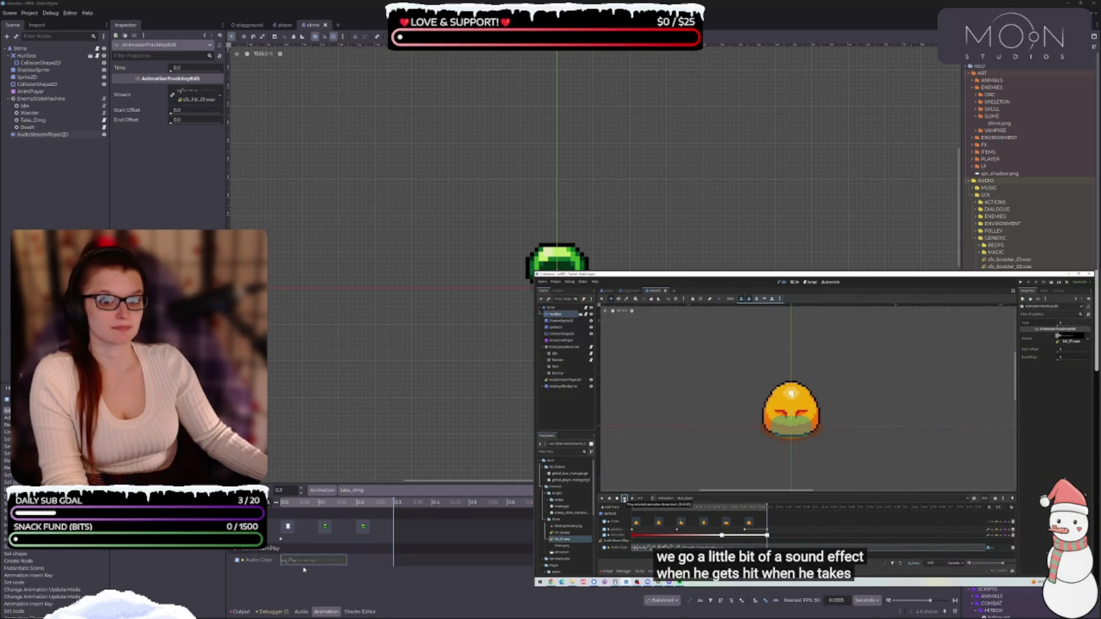
click(55, 135)
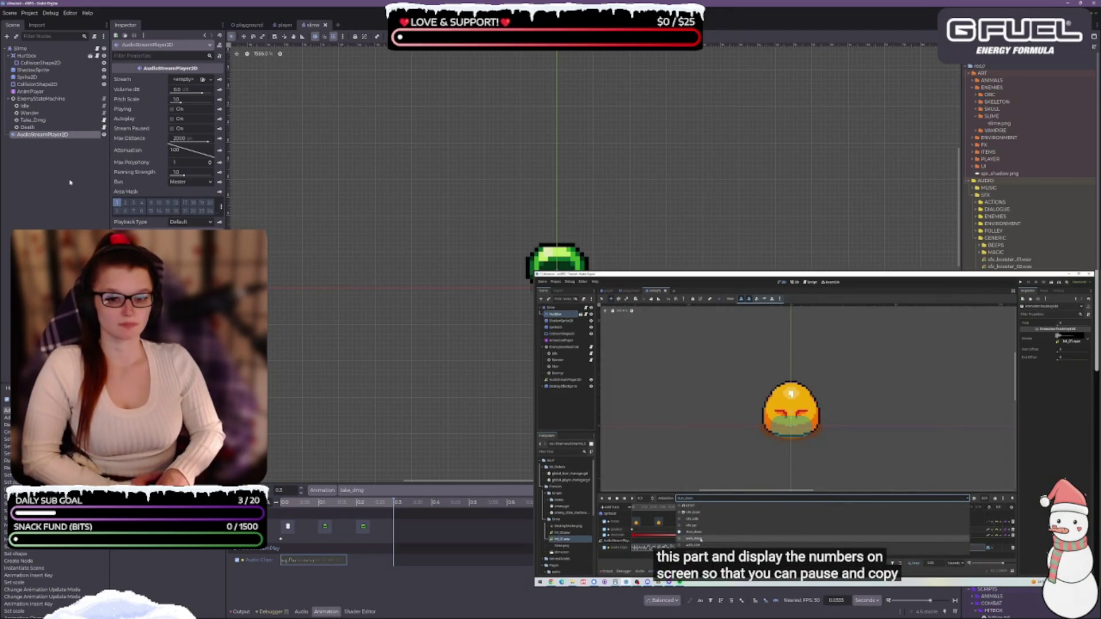
click(187, 80)
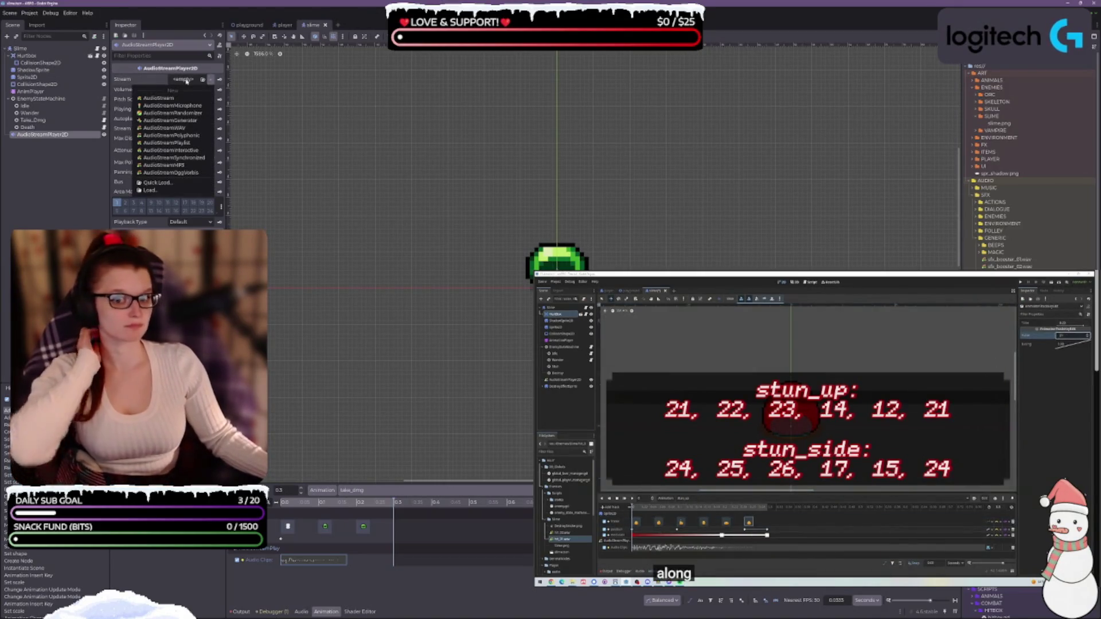
click(187, 80)
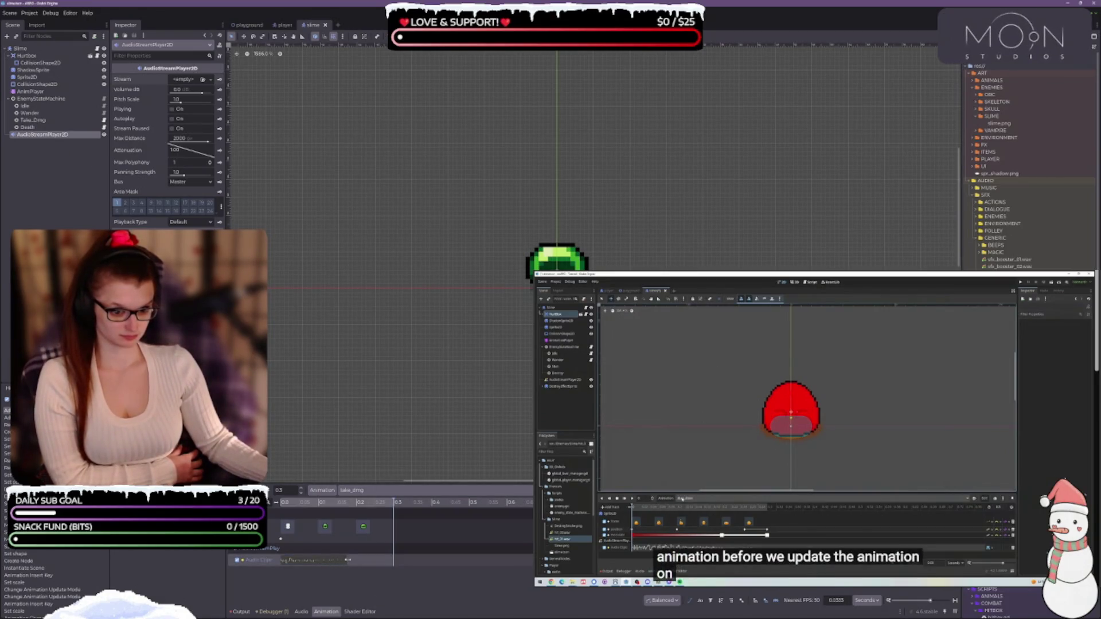
click(348, 561)
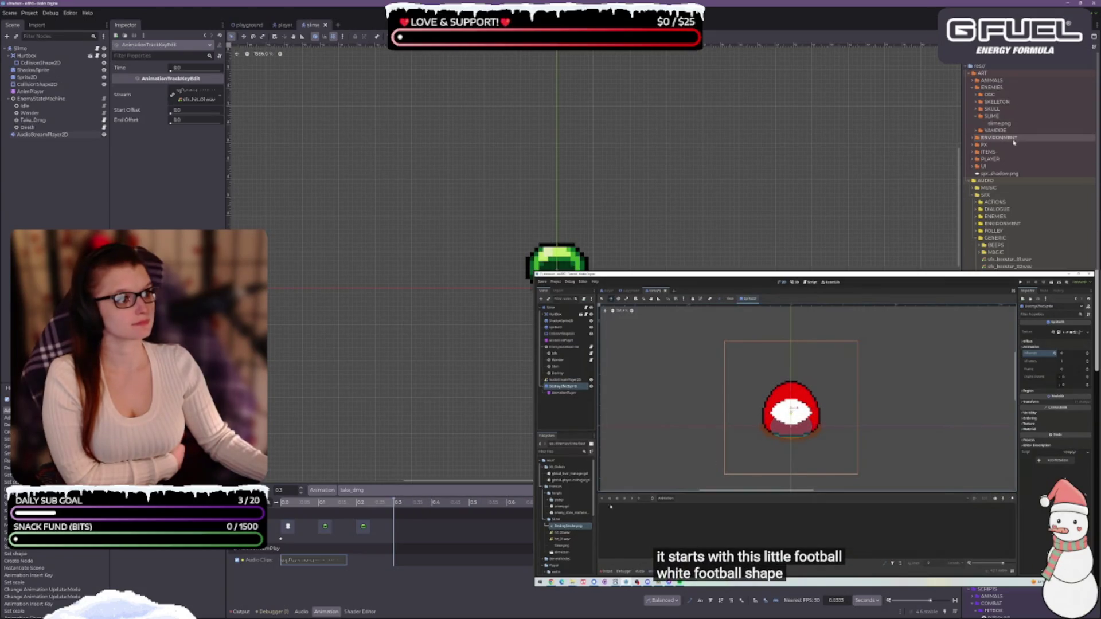
Browse the FX and SPRITESHEETS folders, then list the slime's animations in the Animation panel
click(974, 145)
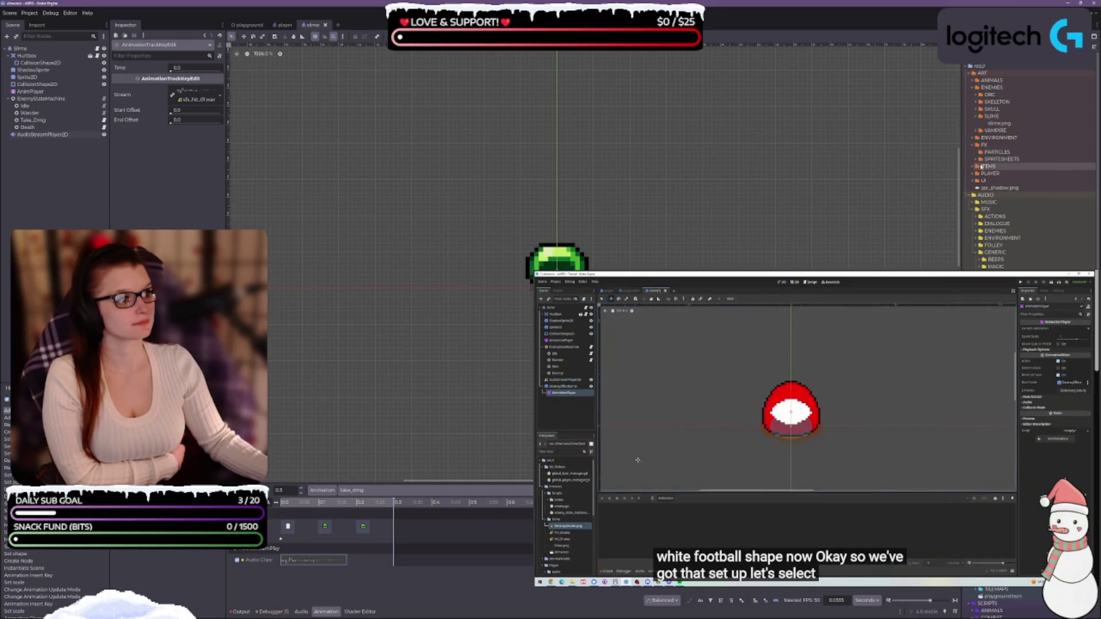
click(976, 160)
click(976, 160)
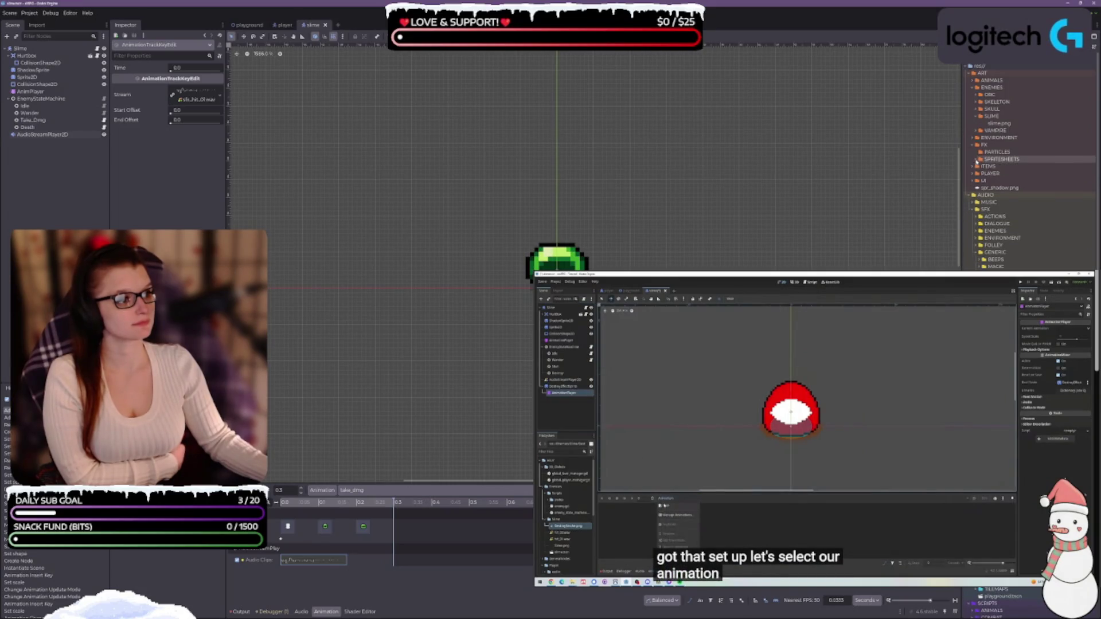
click(972, 145)
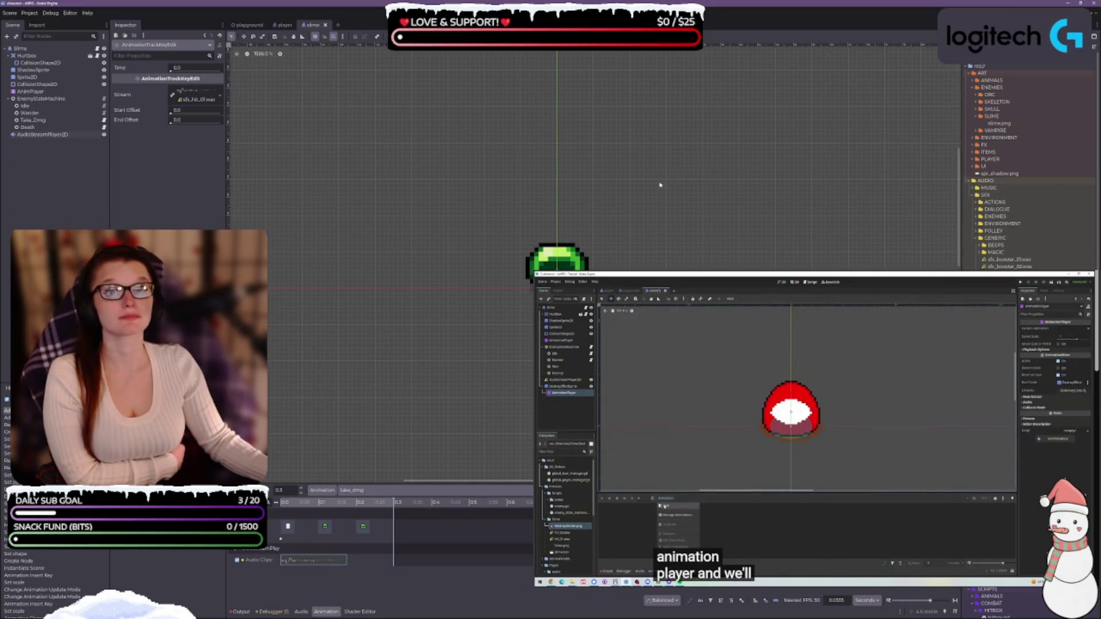
click(354, 490)
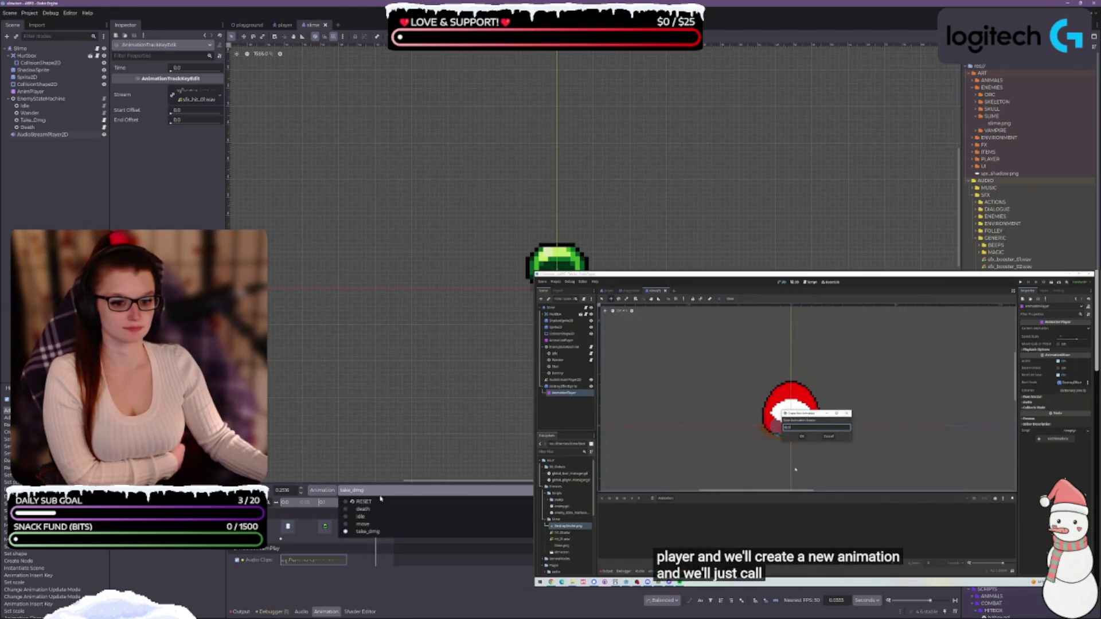
Switch the Animation panel to the death animation and preview it with Shift+D
click(379, 510)
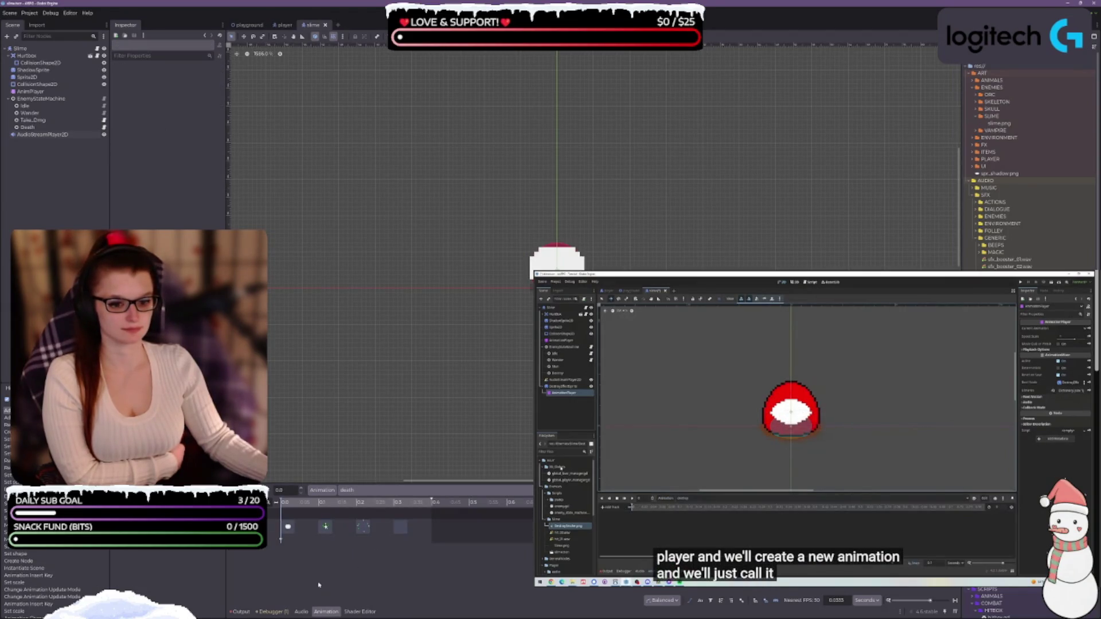
key(shift+d)
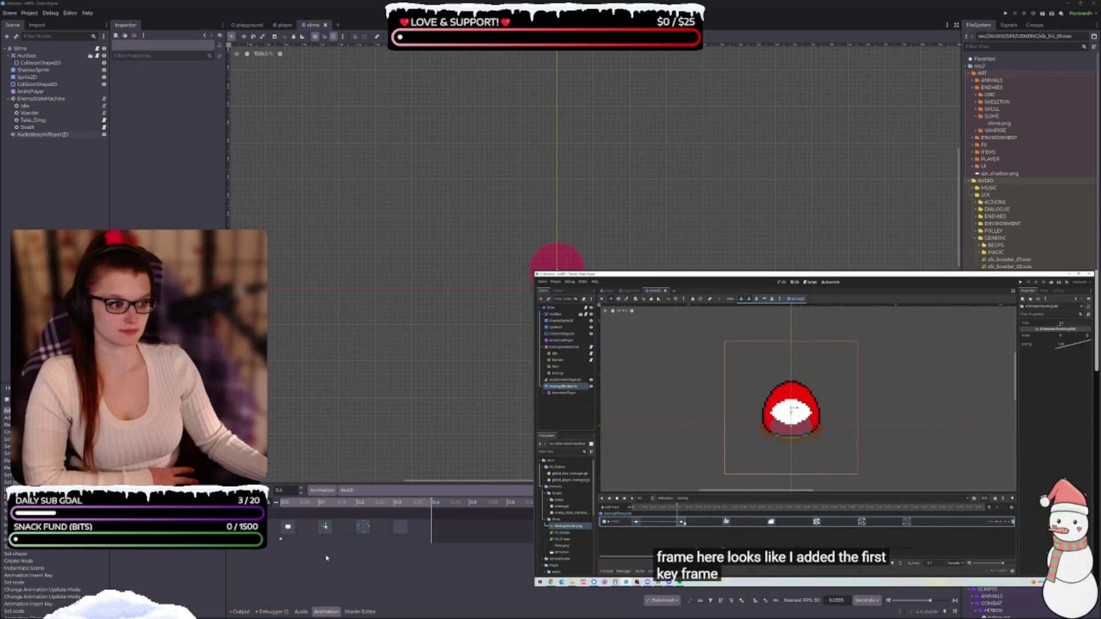
click(749, 450)
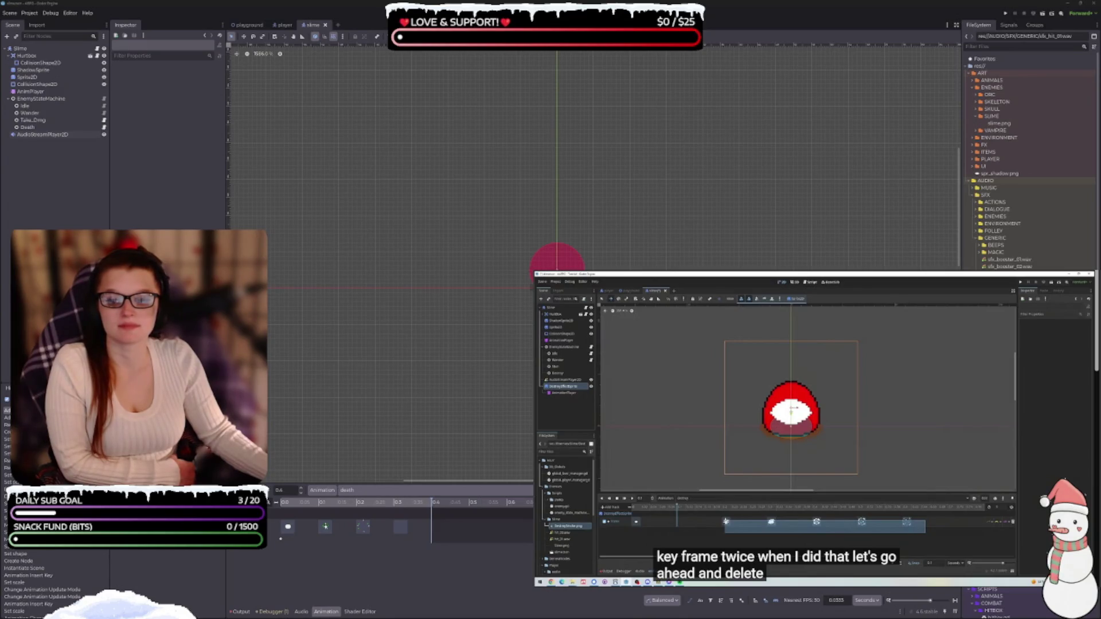
click(814, 400)
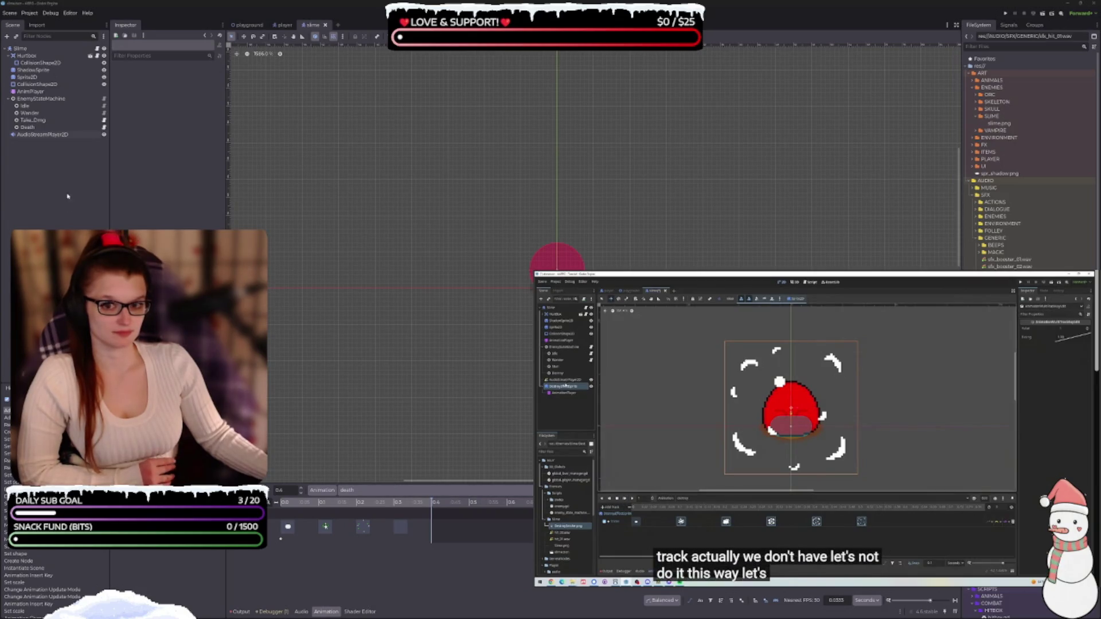
click(58, 121)
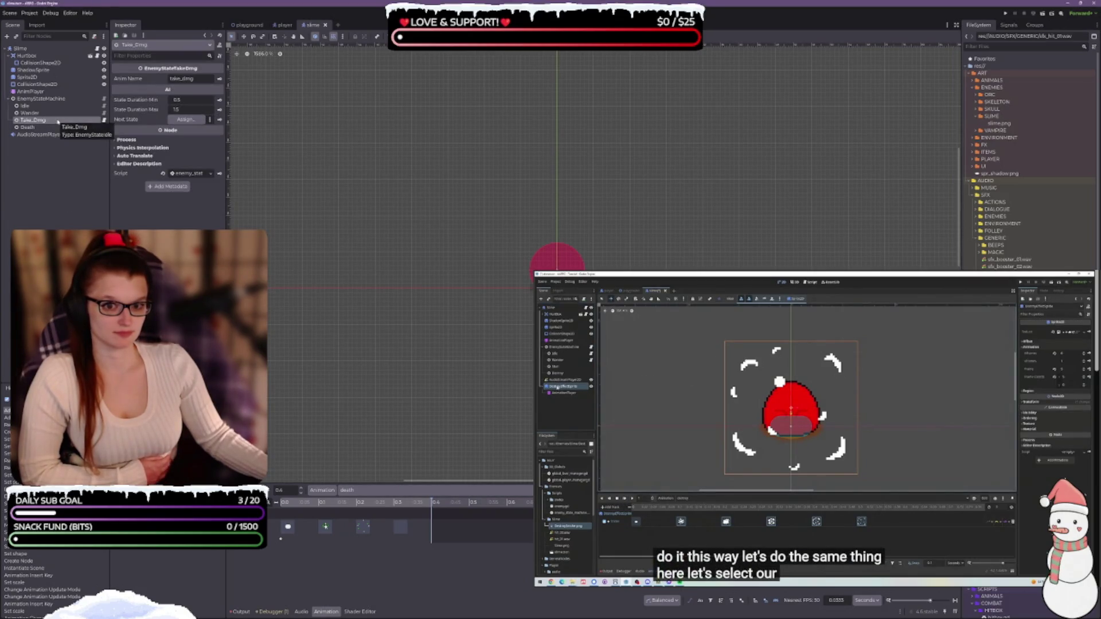
click(57, 114)
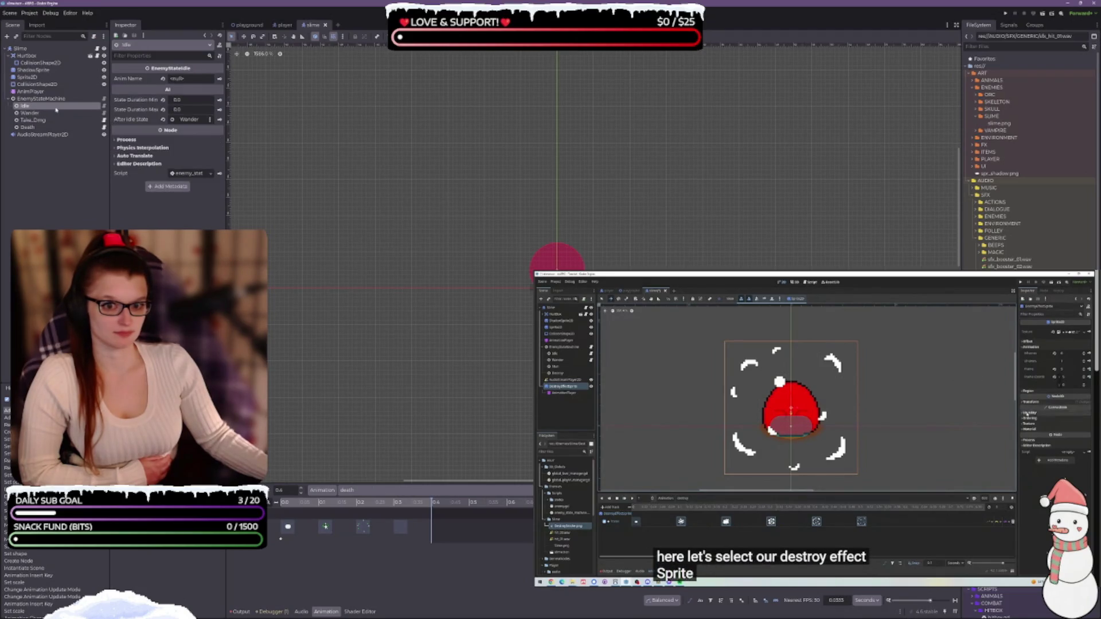
click(50, 121)
click(55, 128)
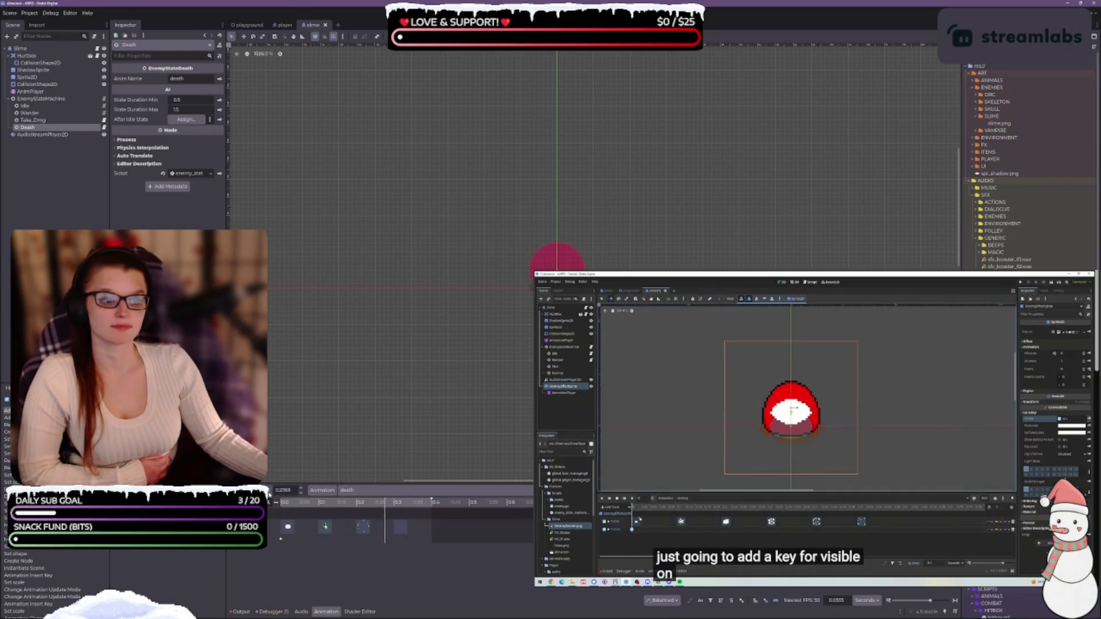
click(268, 494)
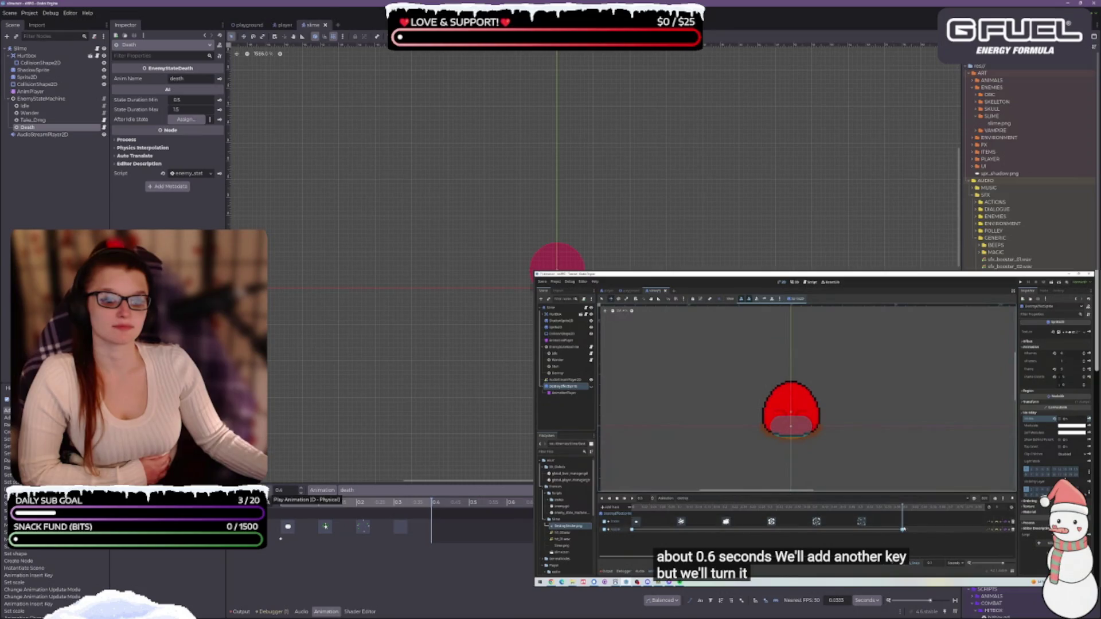
click(268, 494)
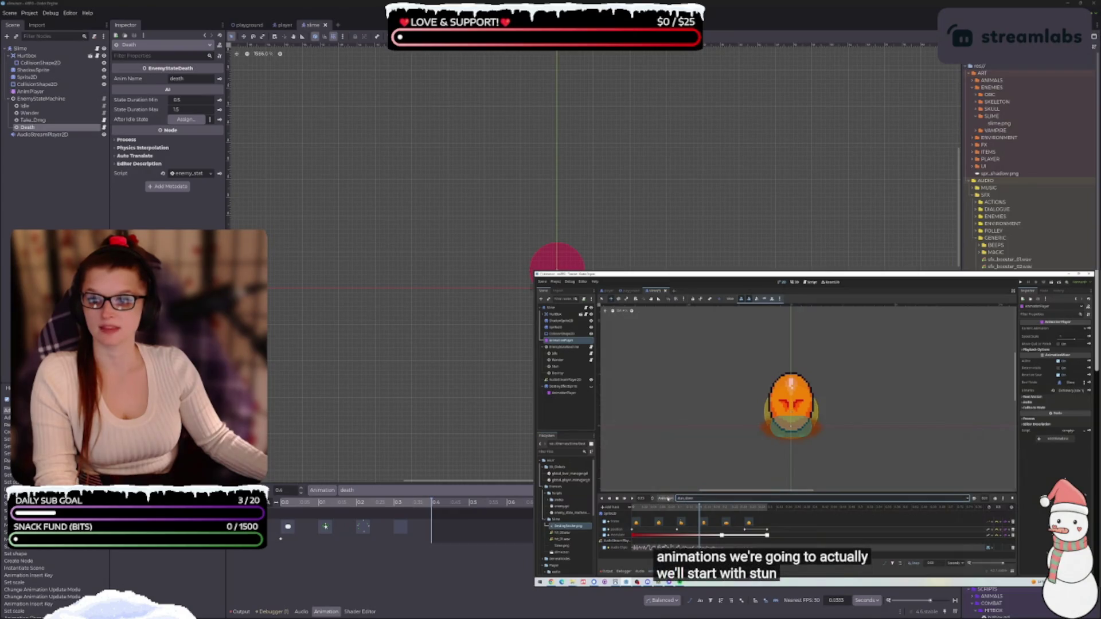
click(807, 450)
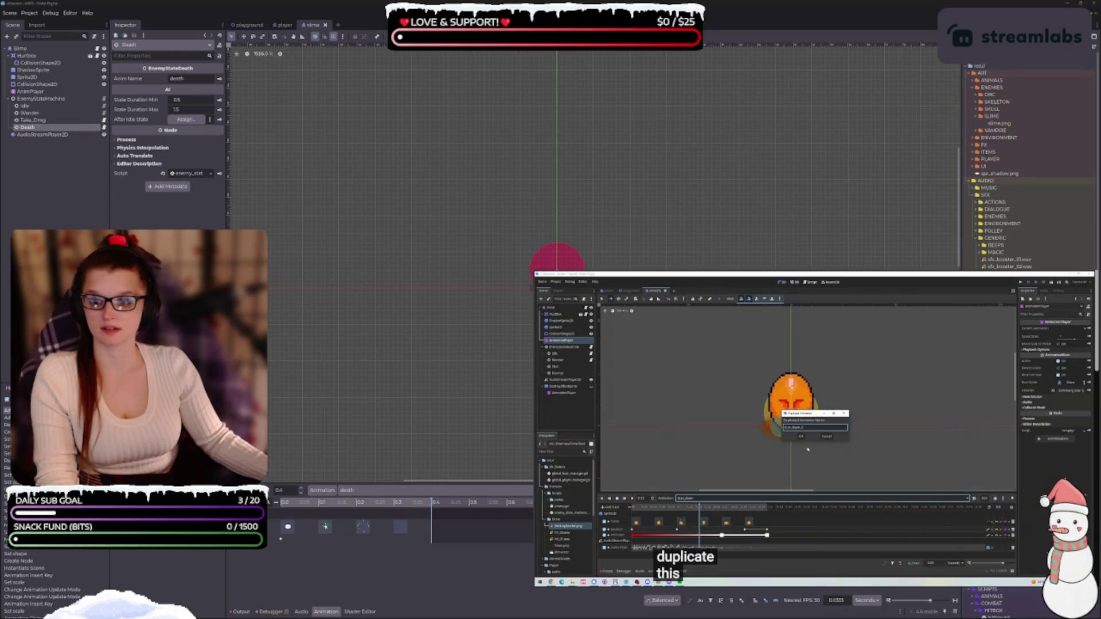
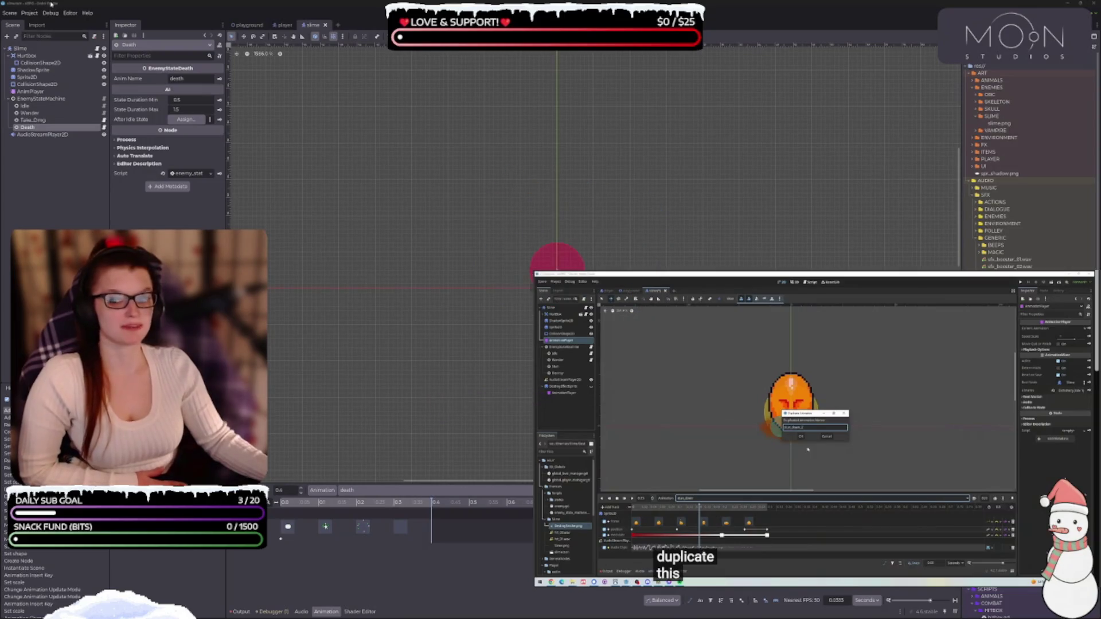
Save the slime scene with the death animation's sfx_enemy_hit_01.wav audio key
click(816, 441)
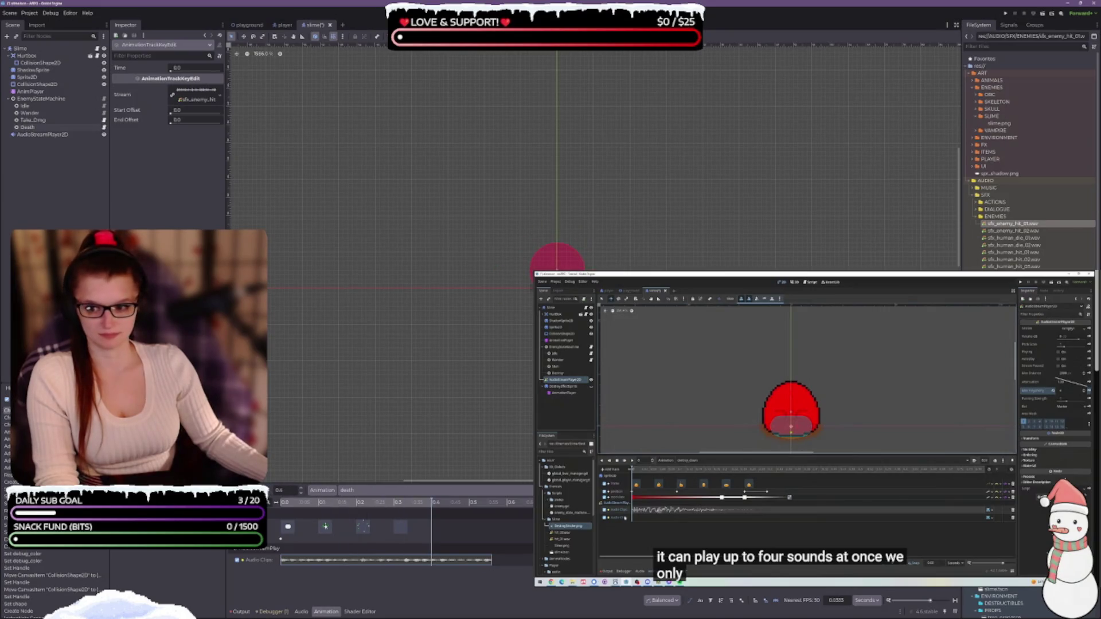
key(ctrl+s)
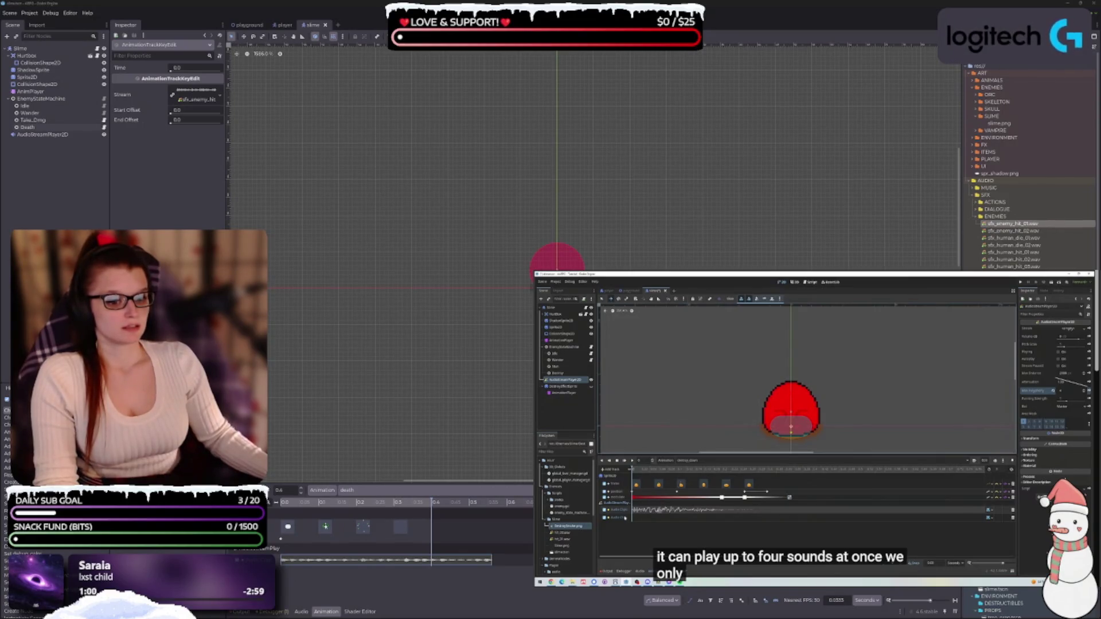
Check that the death animation's single audio key plays sfx_enemy_hit_01.wav from its start
mouse_move(826, 414)
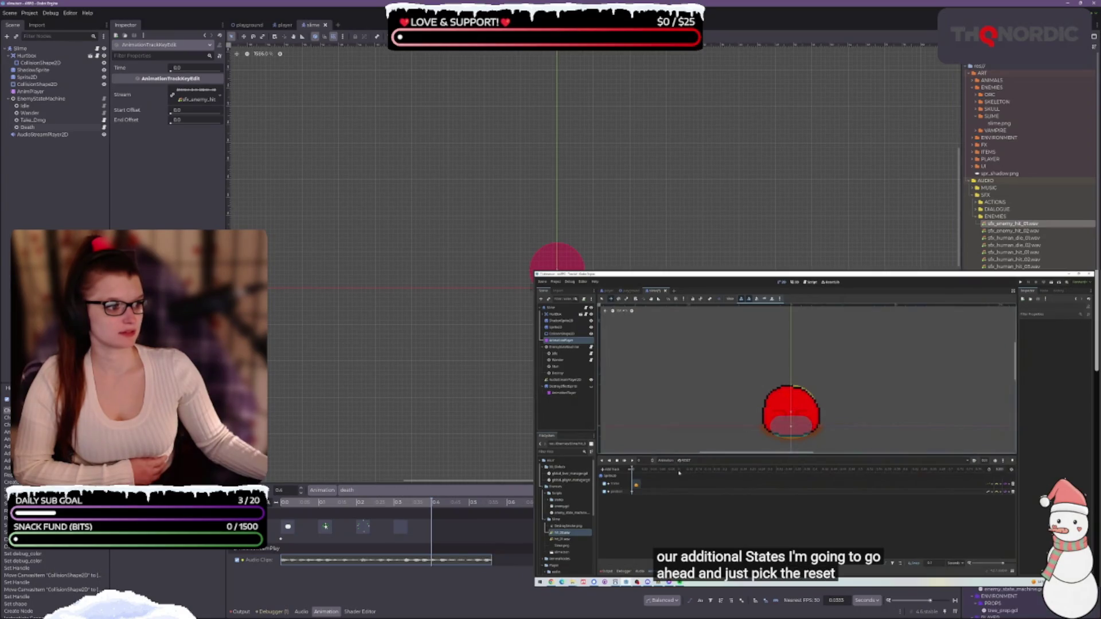
Fold the SFX and AUDIO folders and bring up enemy_state_take_dmg.gd in the Script workspace
click(974, 194)
click(972, 180)
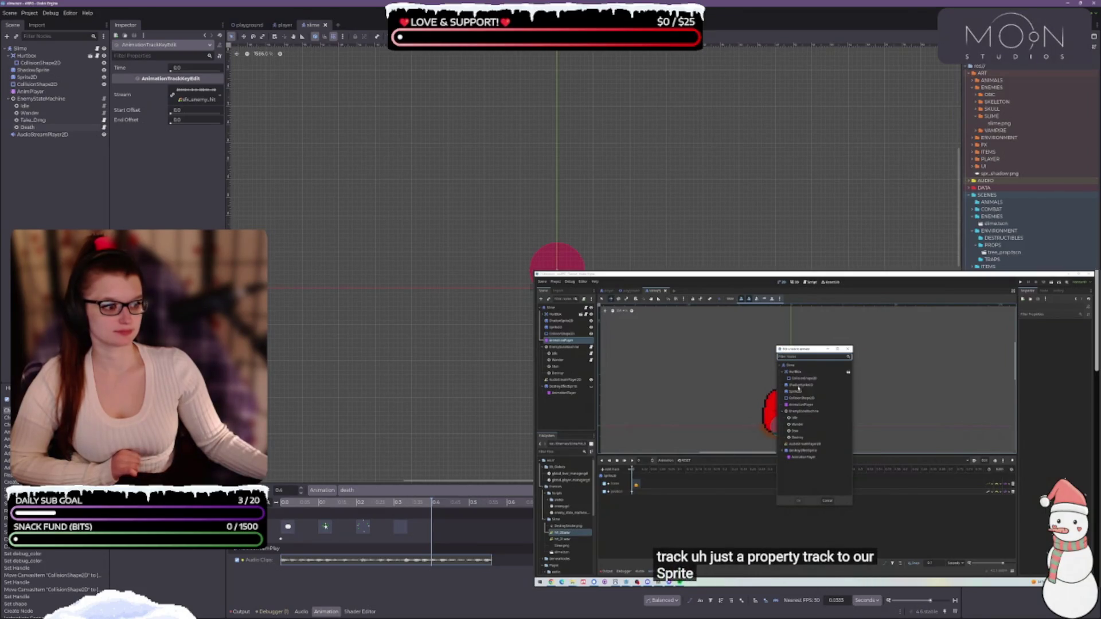
key(ctrl+F3)
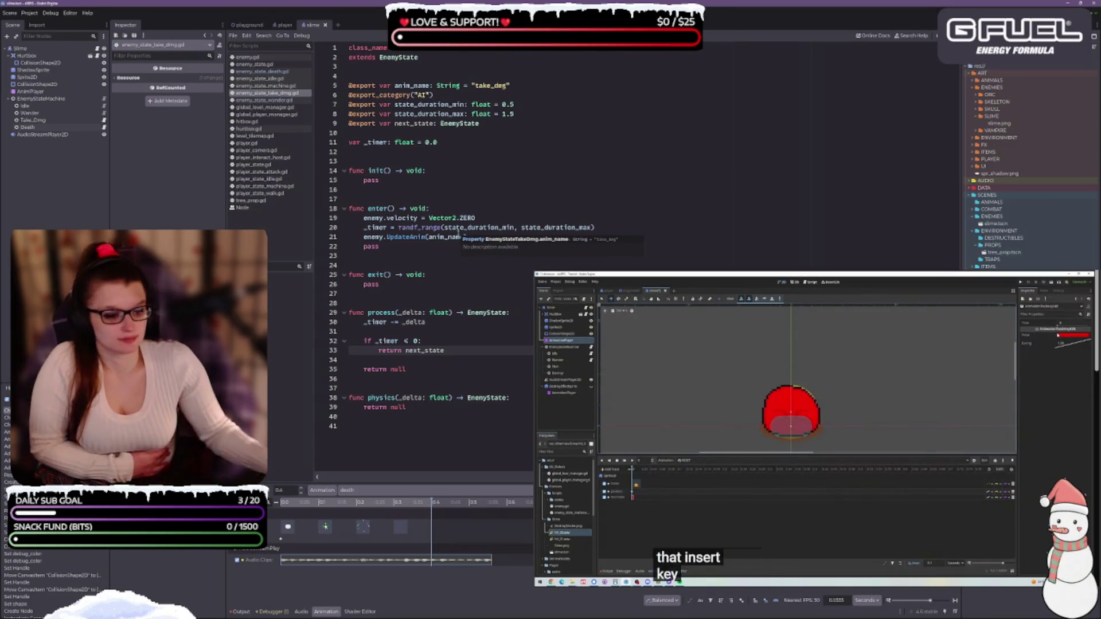
Collapse the Animation timeline and place the caret on the anim_name and state_duration_max lines
click(326, 611)
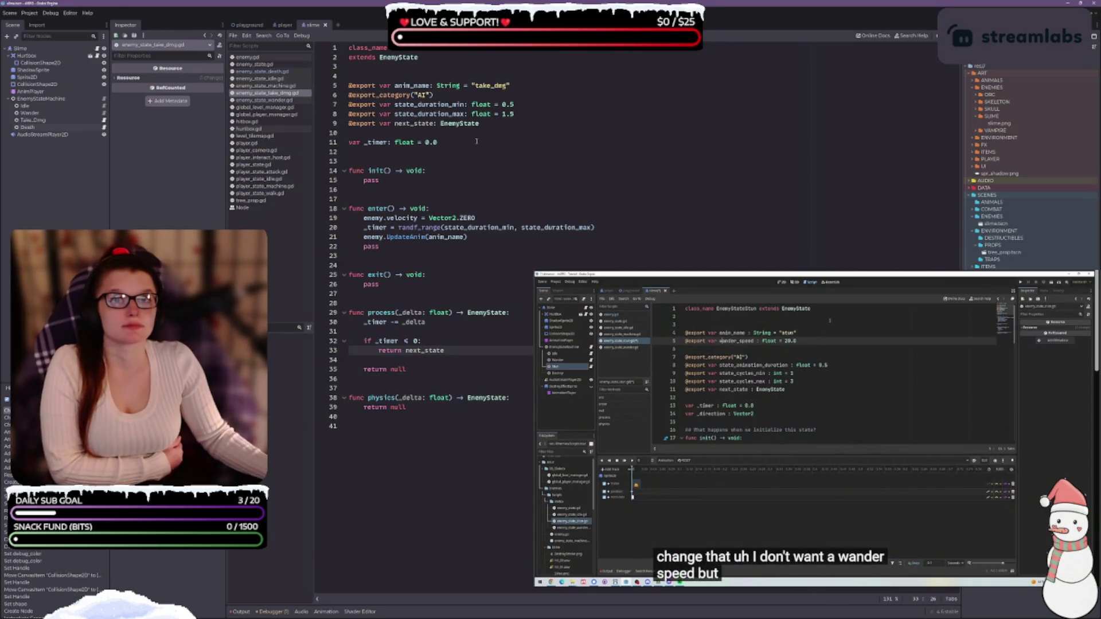
click(533, 82)
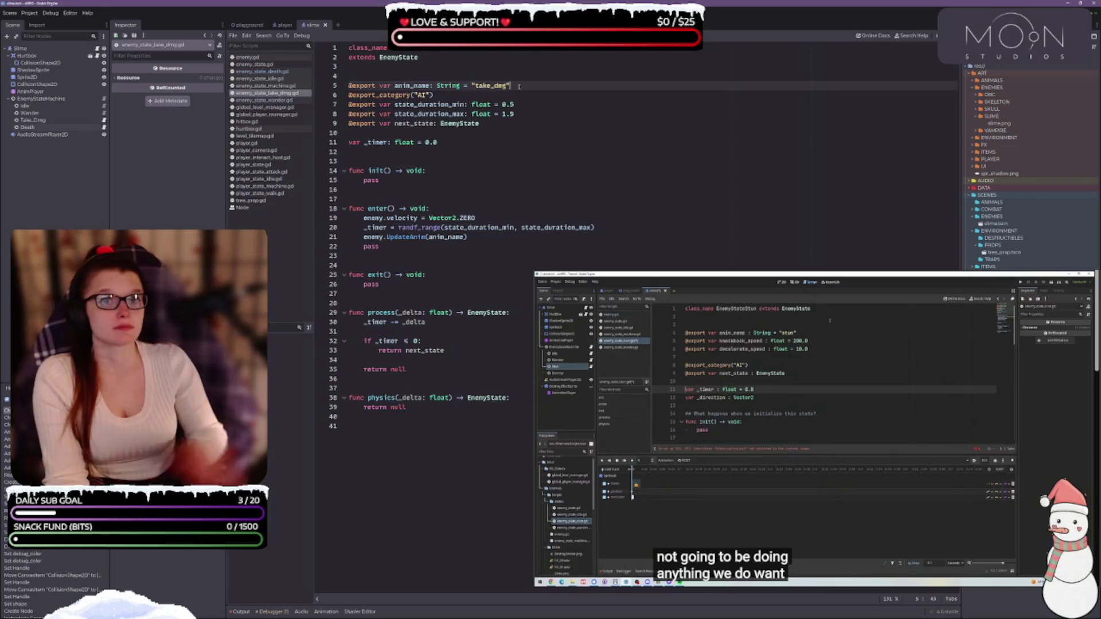
click(515, 113)
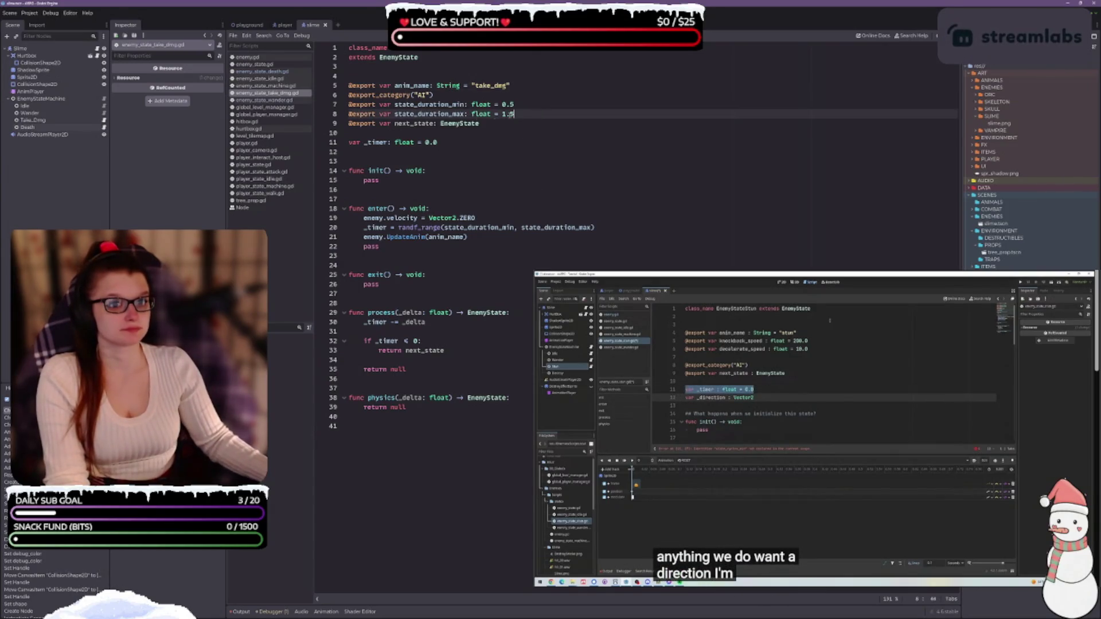
Delete the state_duration_min and state_duration_max exports and space out the variable block
key(shift+Up)
key(shift+Home)
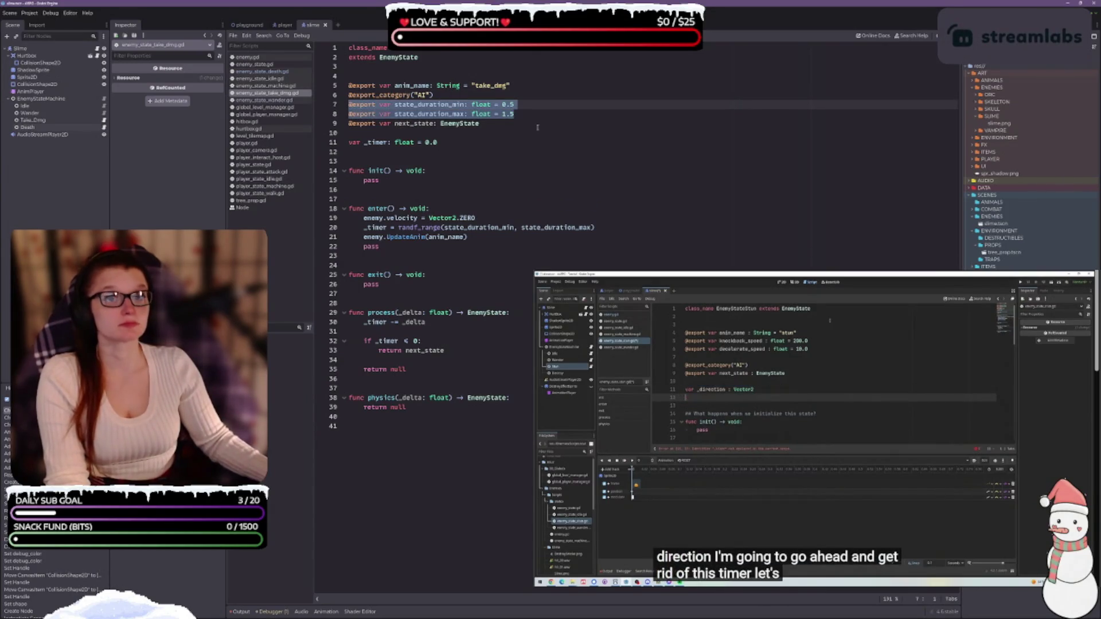
key(BackSpace)
key(BackSpace)
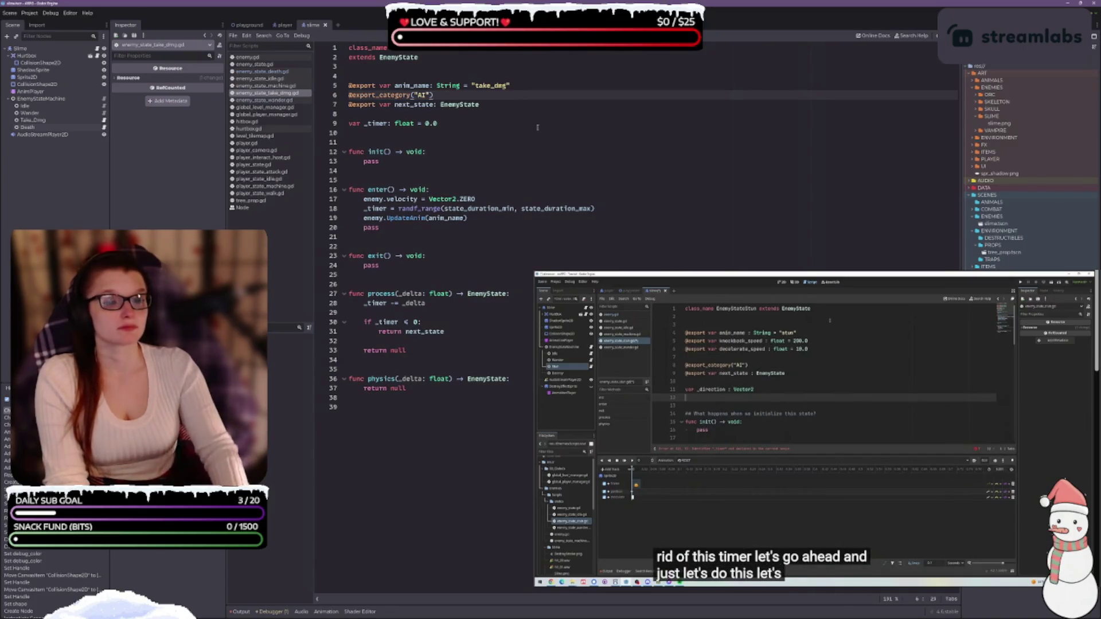
click(545, 87)
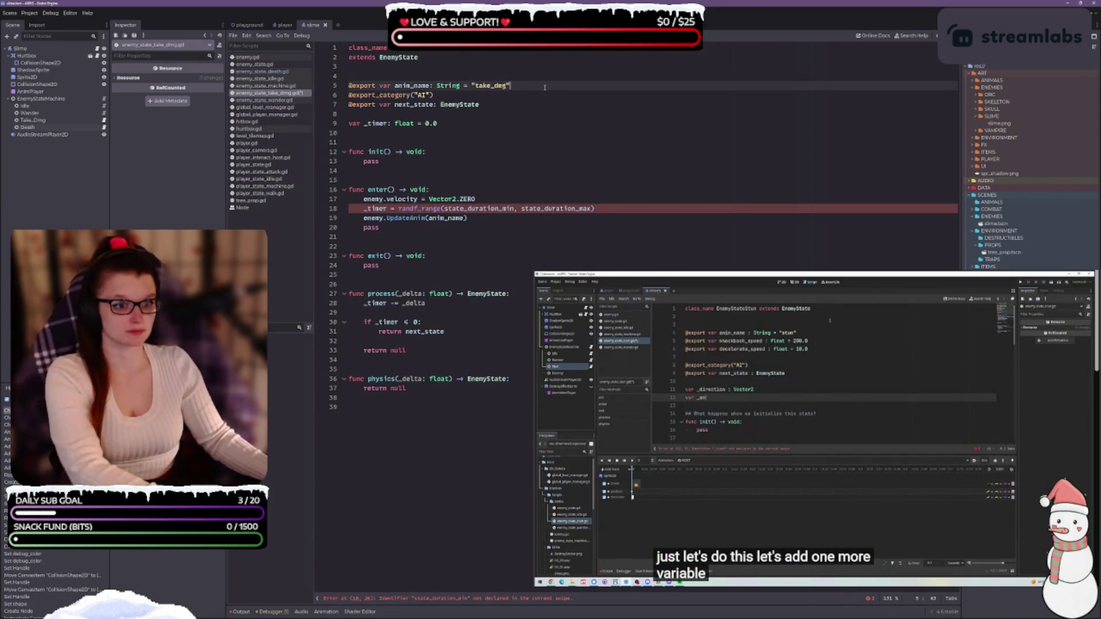
key(Return)
click(467, 131)
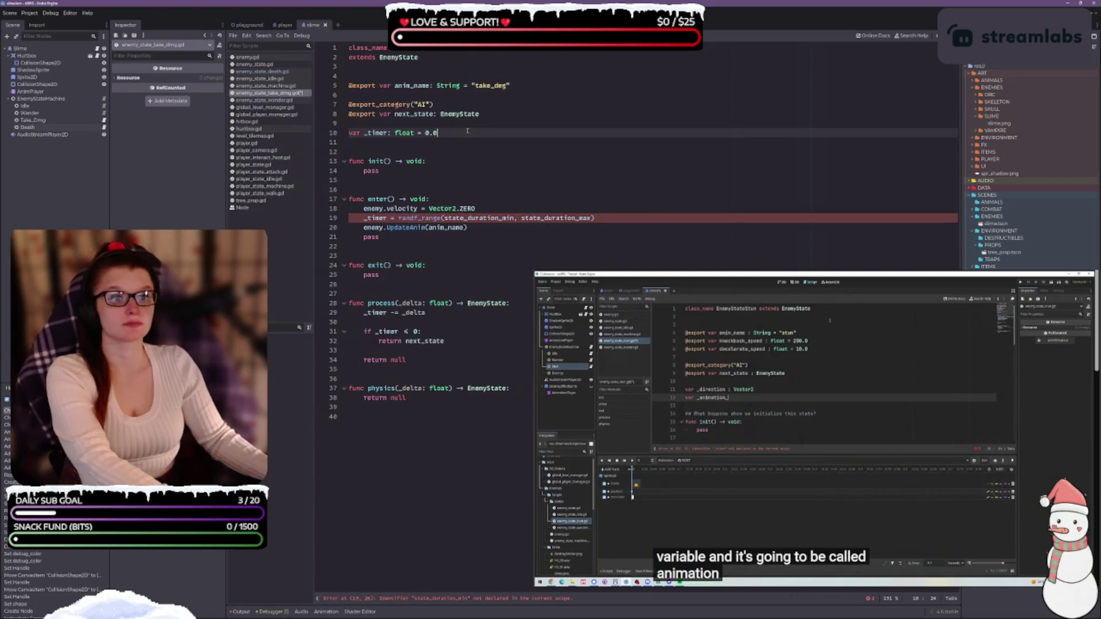
key(Up)
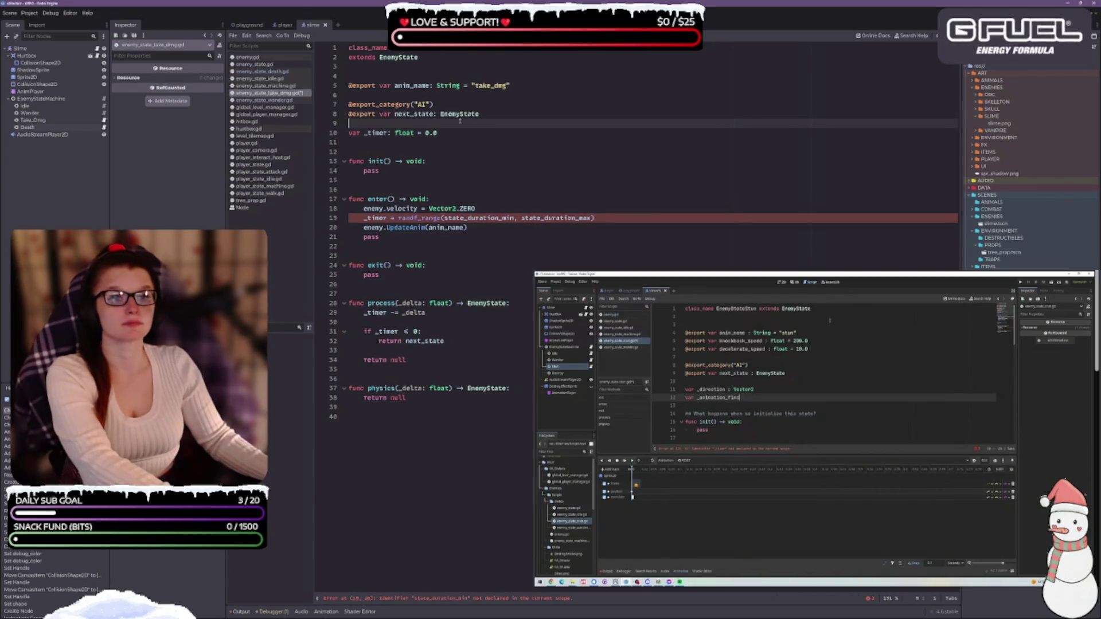
key(Return)
key(XF86AudioPlay)
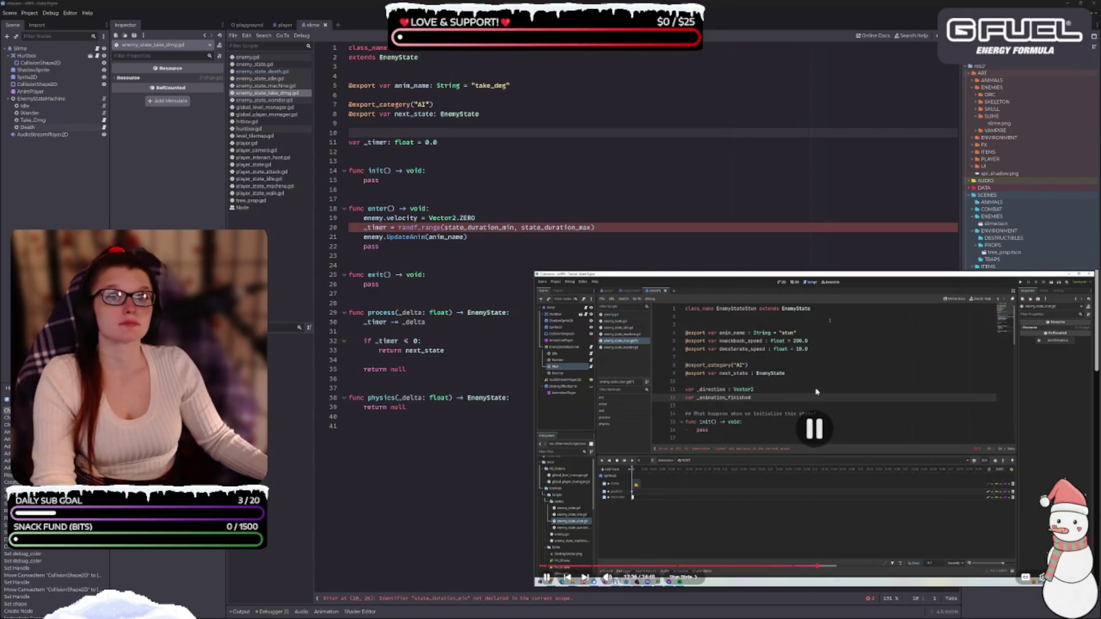
Change var _timer to _direction: Vector2 and add an _anim_finished flag defaulting to false
click(451, 141)
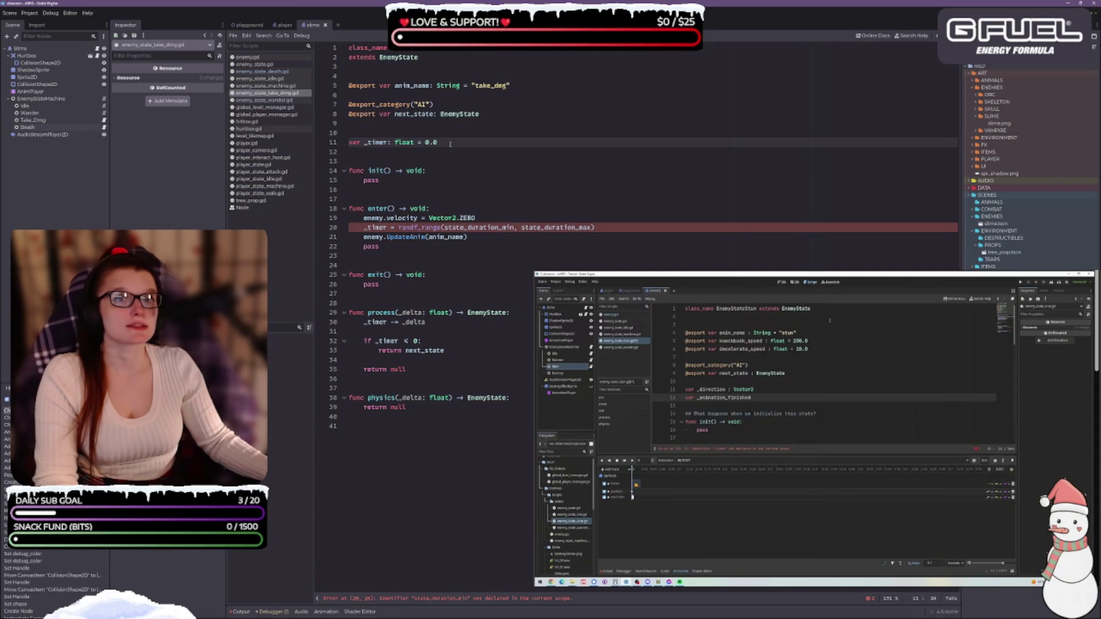
drag(443, 142, 364, 145)
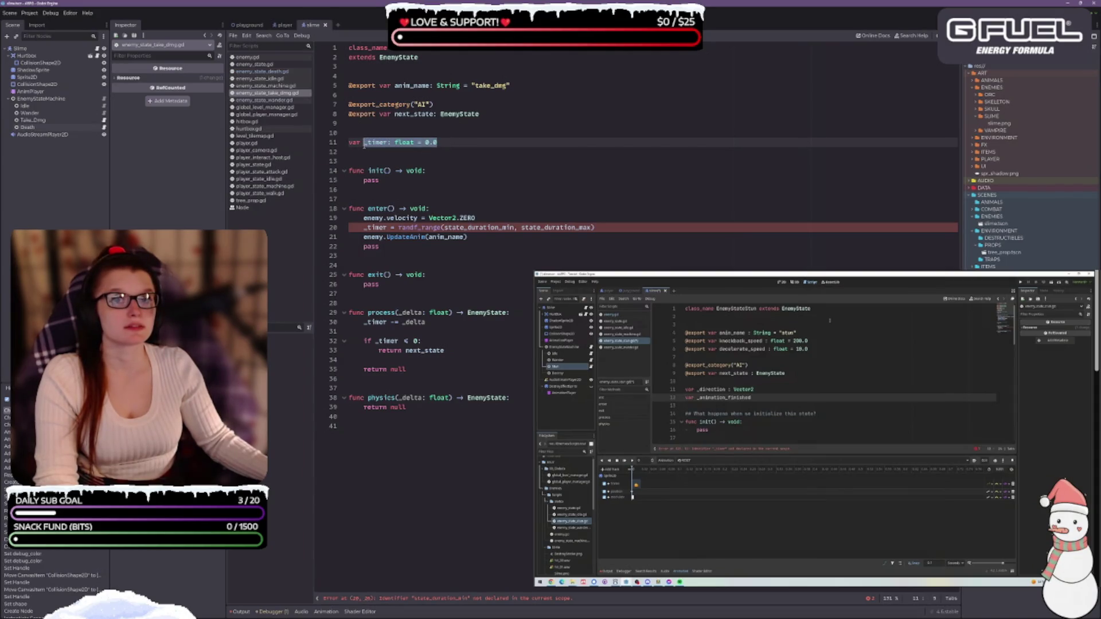
text(_direction: F)
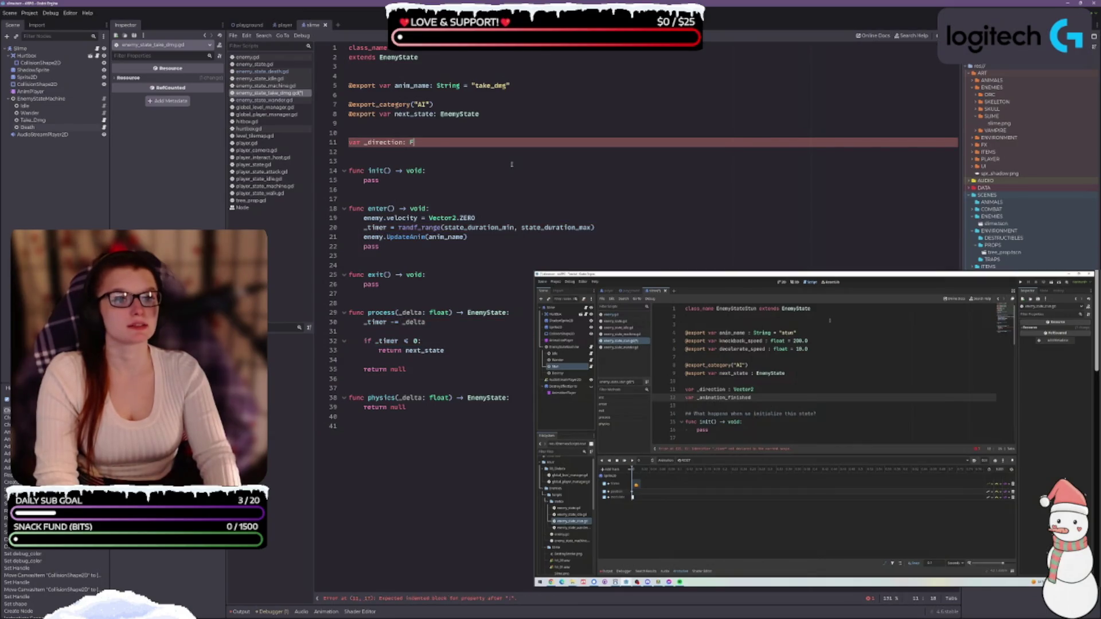
key(BackSpace)
text(V)
key(Escape)
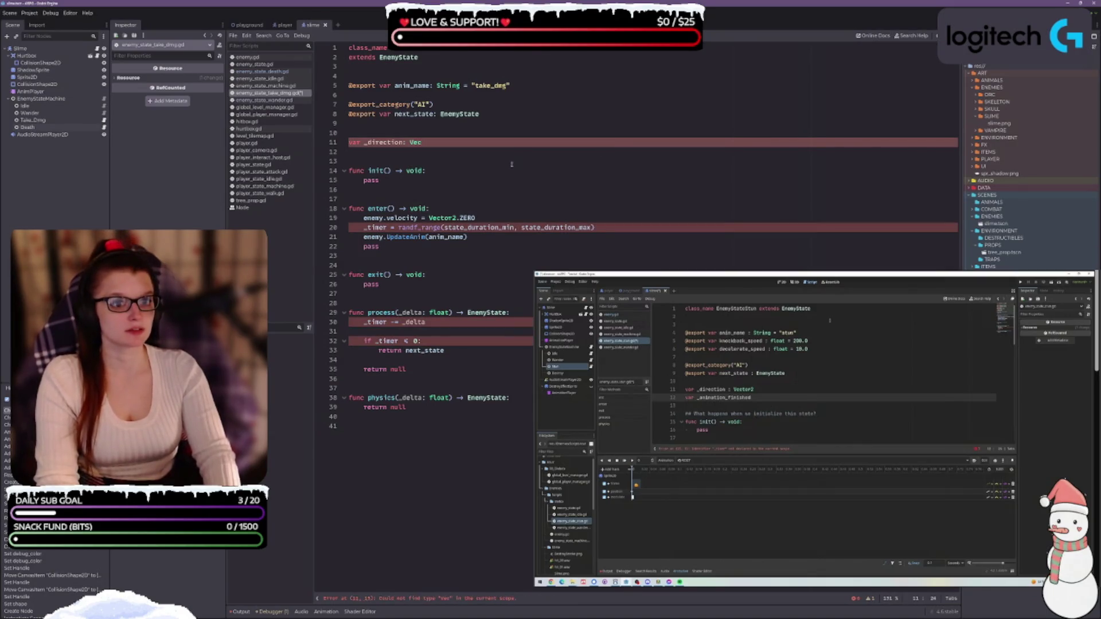
text(o)
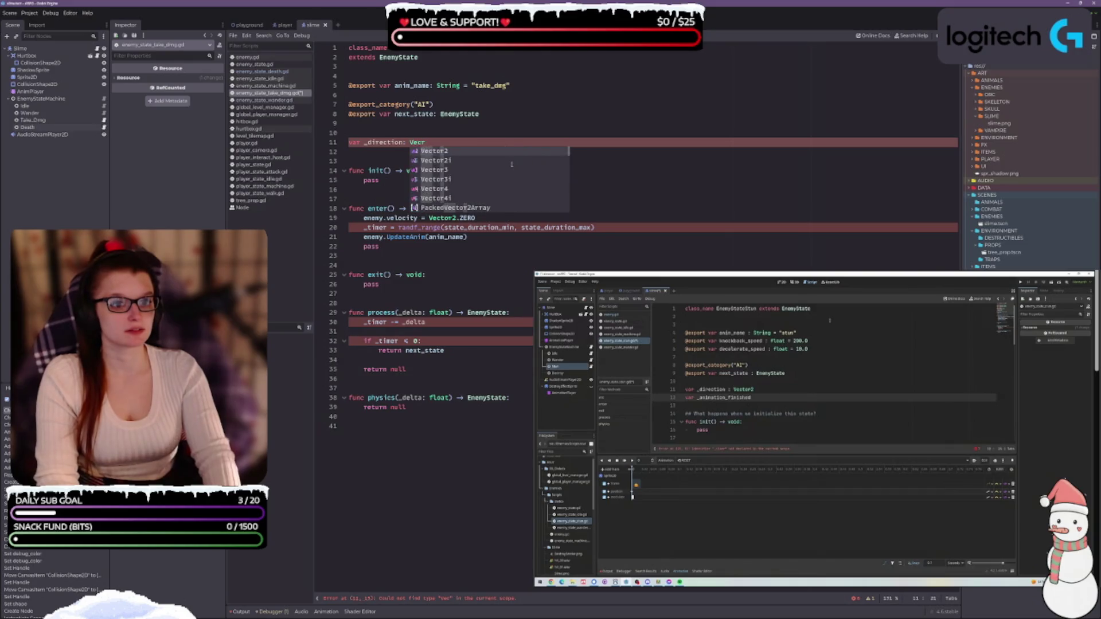
key(Return)
key(Return)
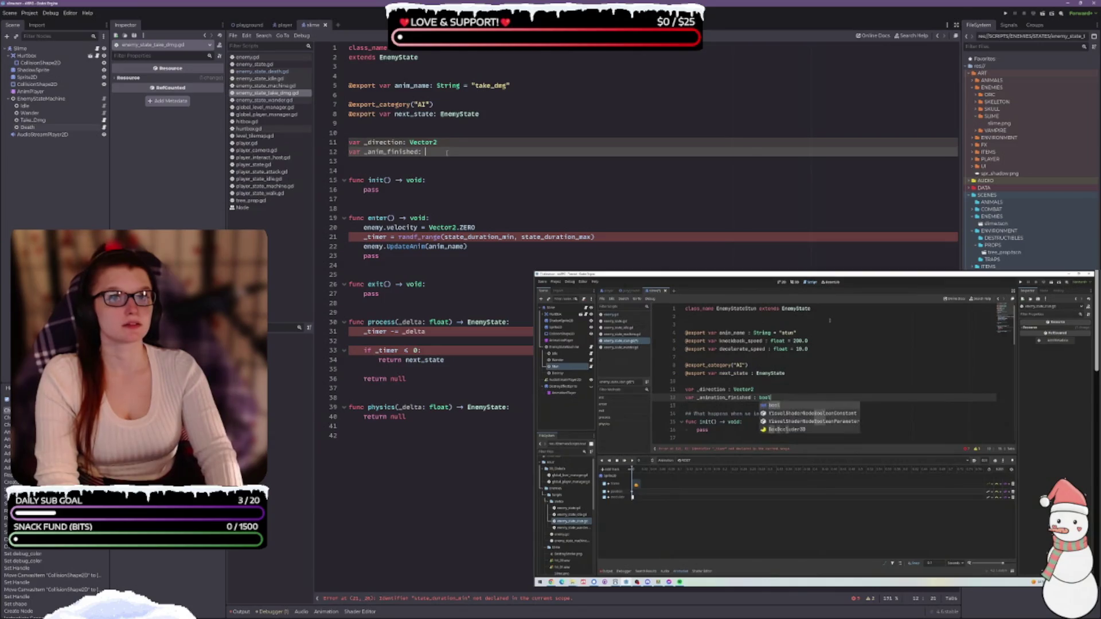
text(bool)
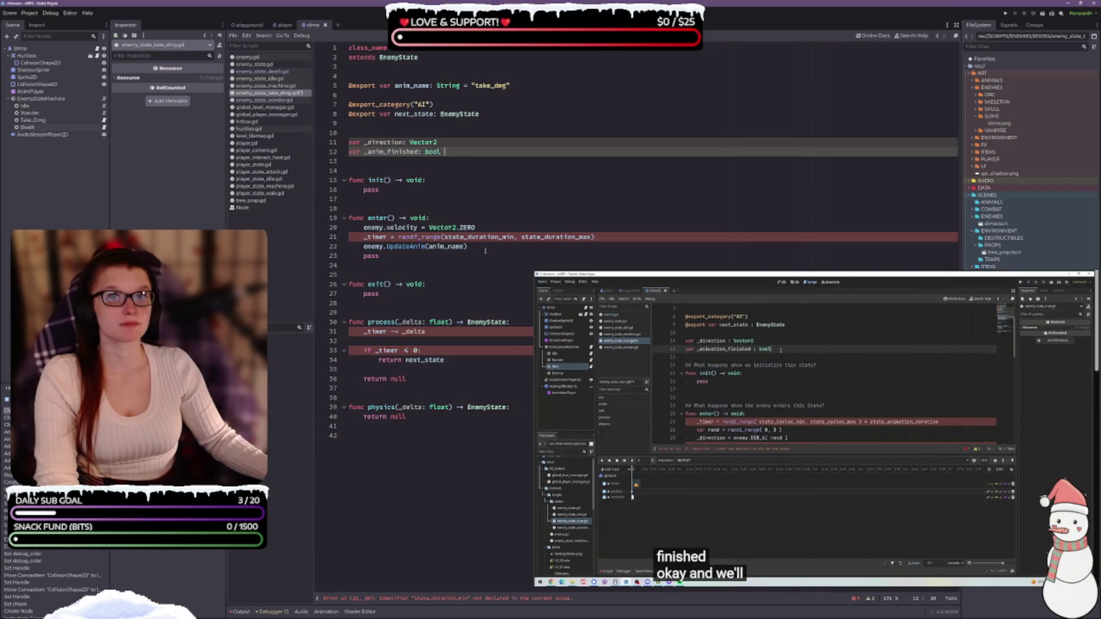
text( = fals)
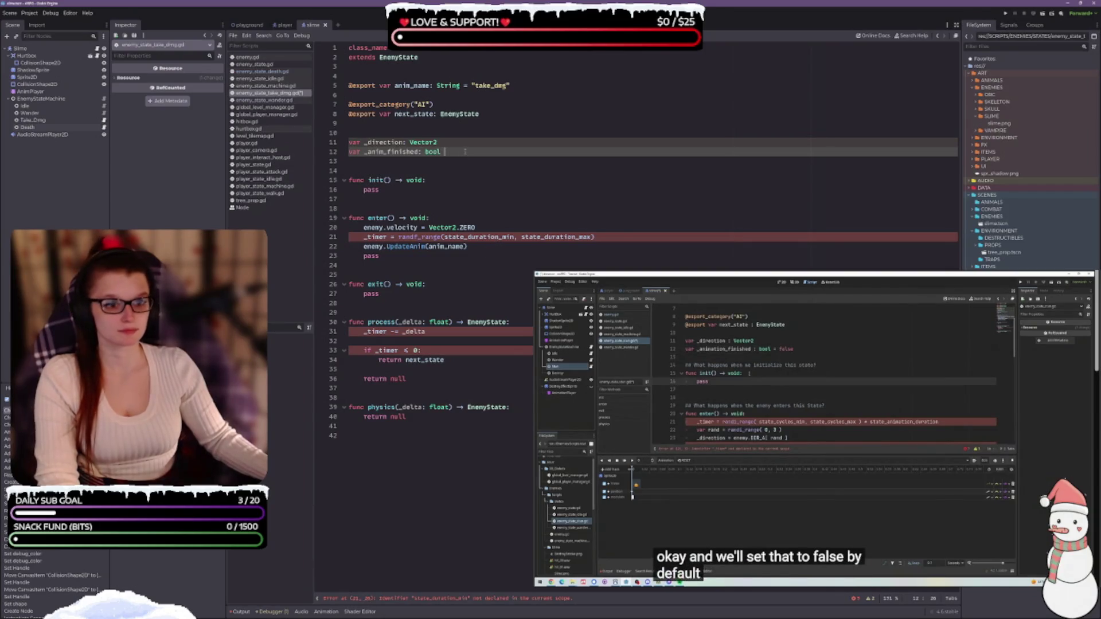
text(e)
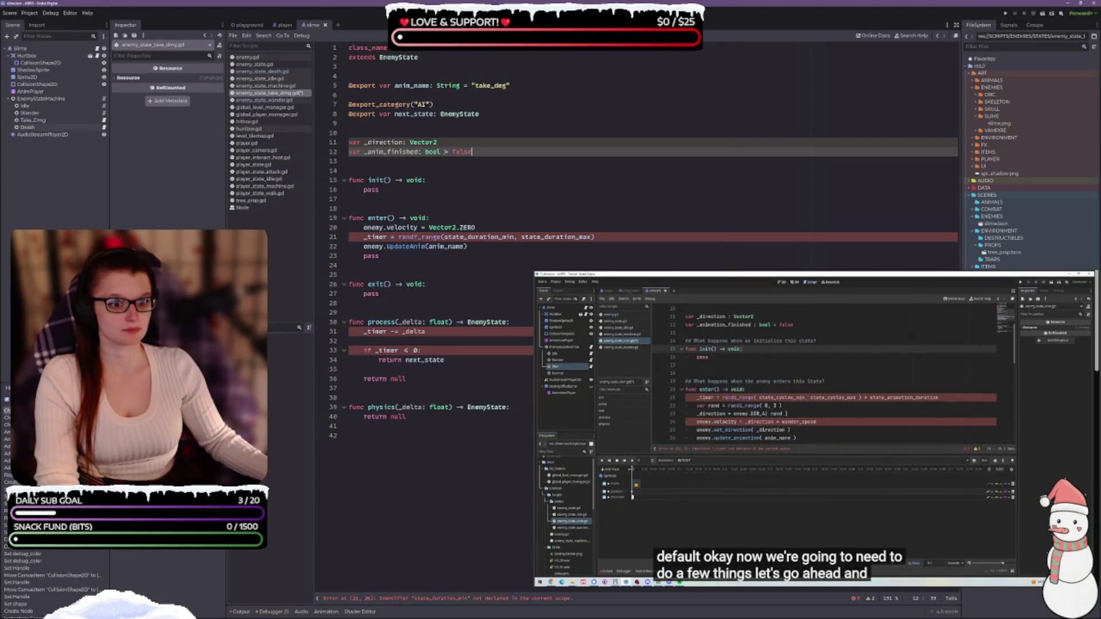
click(430, 152)
key(BackSpace)
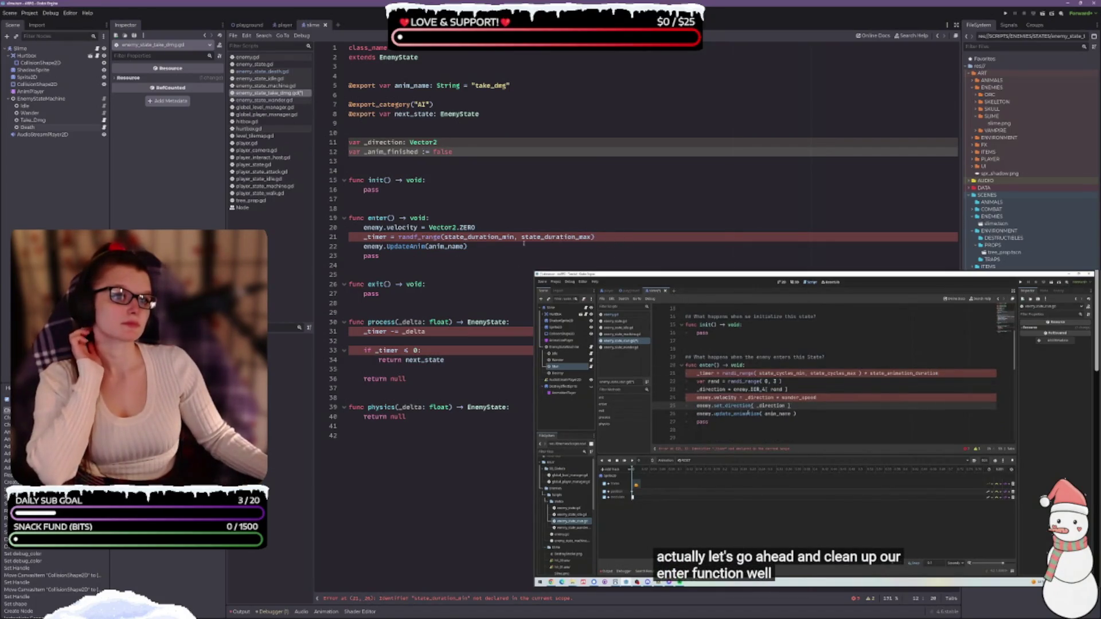
Delete the random _timer line from enter() along with the unfinished 'enem' text
click(501, 243)
drag(614, 235, 365, 236)
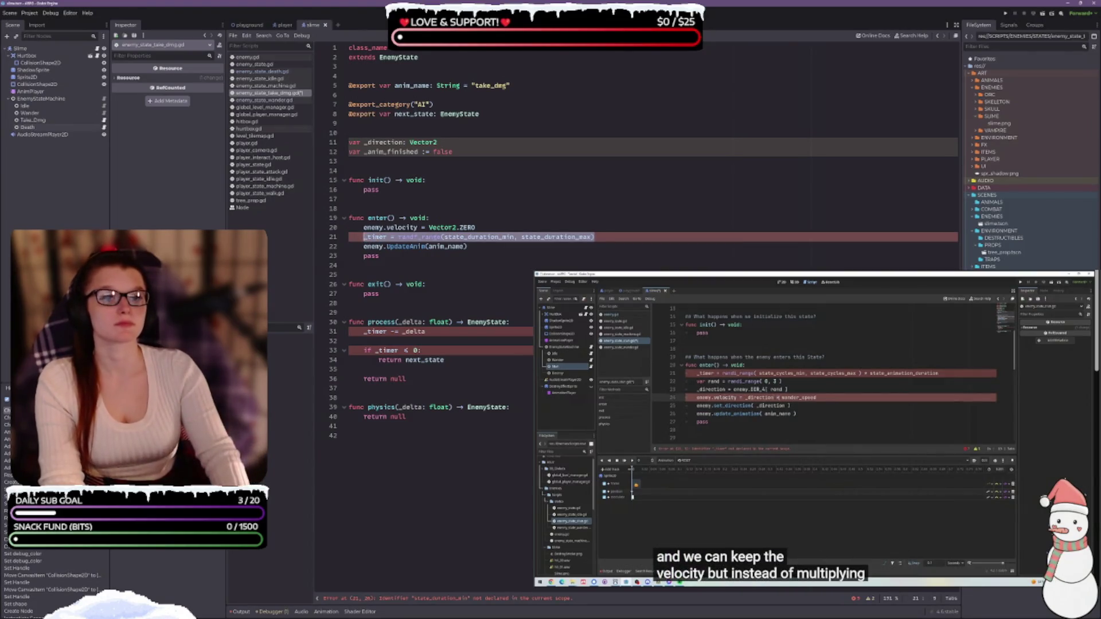
key(BackSpace)
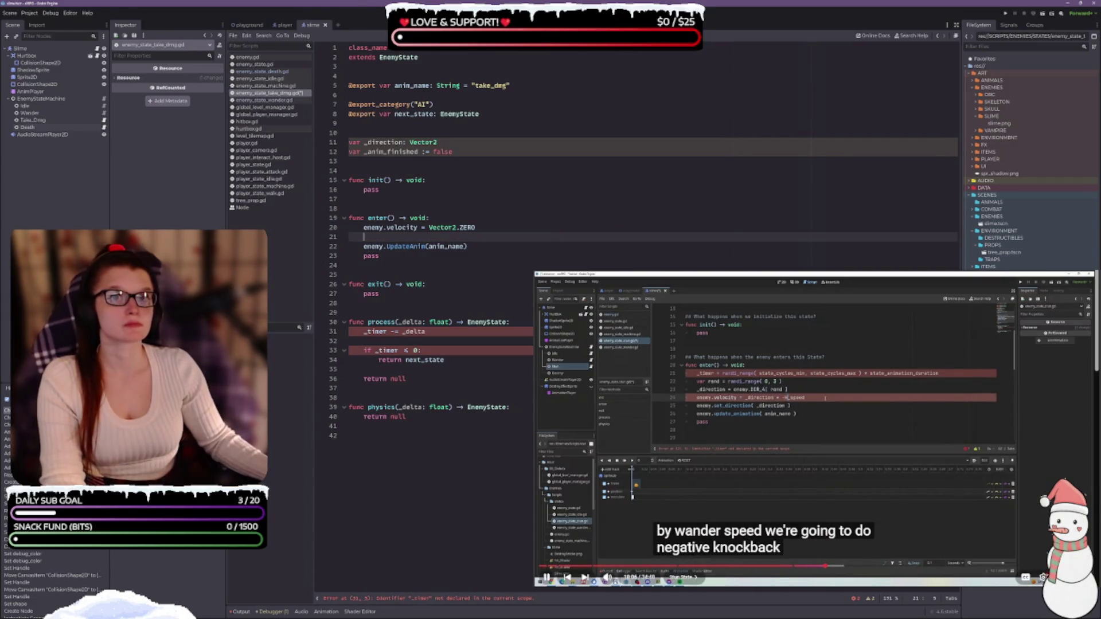
click(475, 227)
click(461, 240)
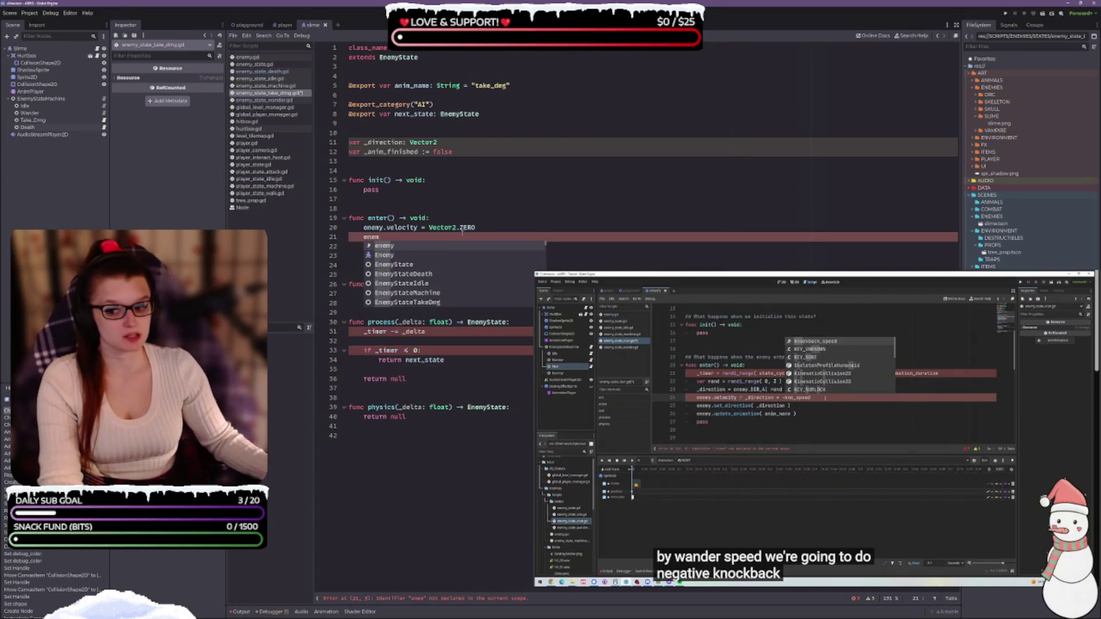
click(523, 200)
click(393, 238)
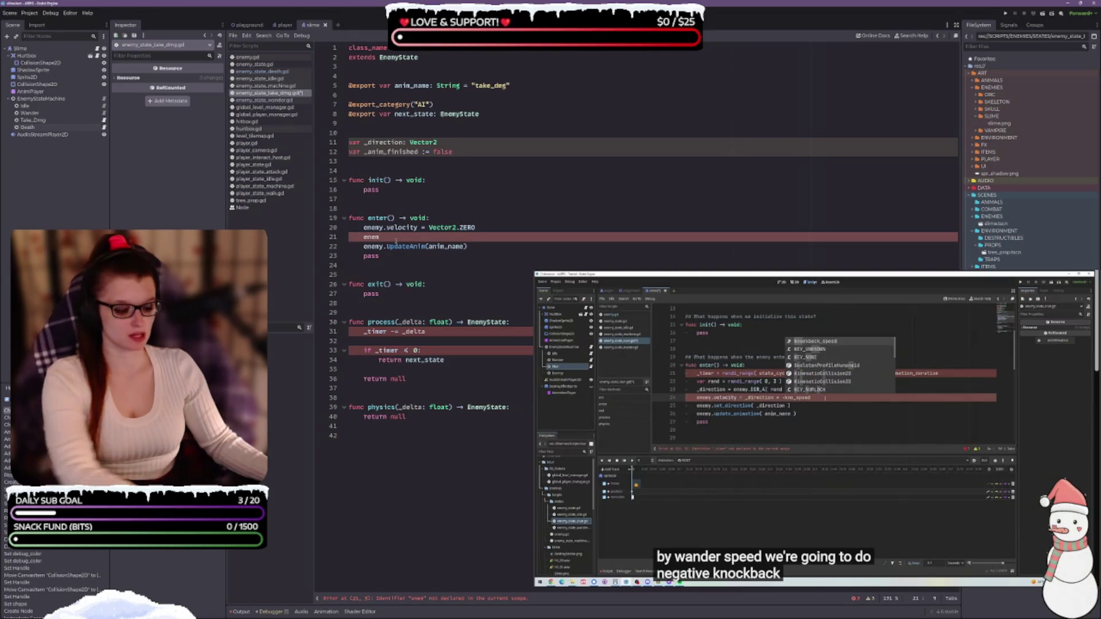
drag(394, 237, 361, 239)
key(BackSpace)
key(BackSpace)
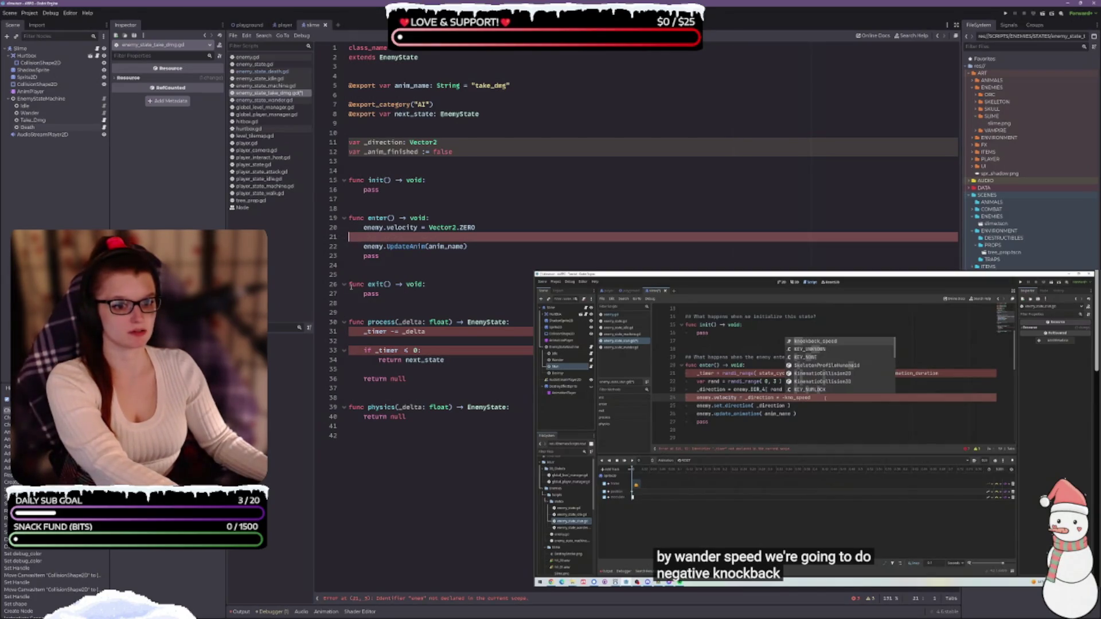
Remove the _direction declaration, the blank line after anim_name, and the leftover pass in enter()
click(437, 142)
key(BackSpace)
key(BackSpace)
key(BackSpace)
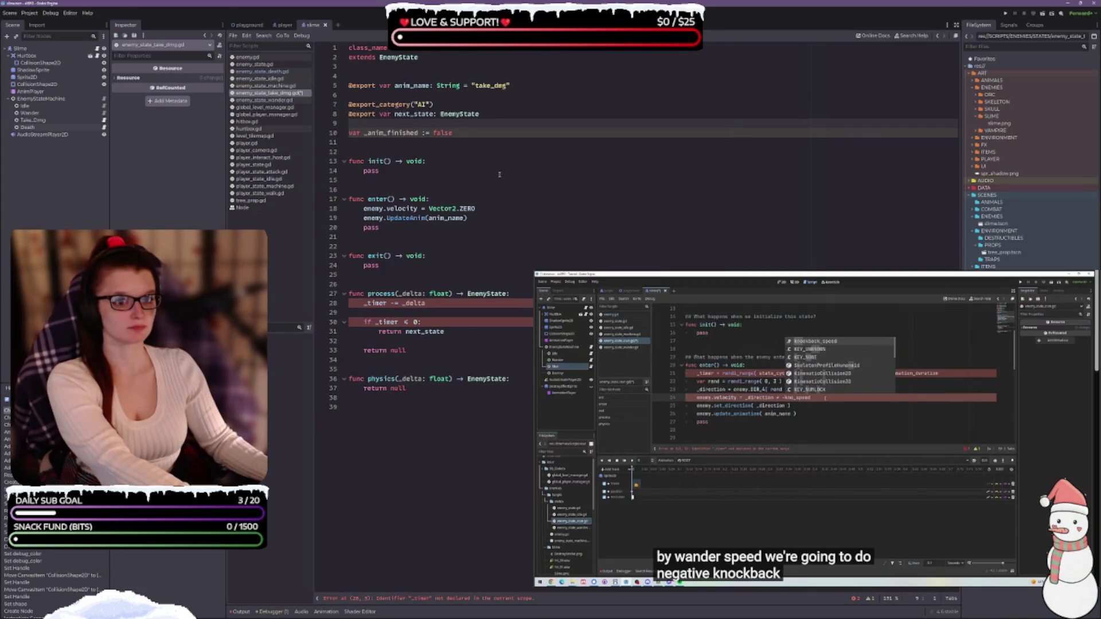
click(401, 95)
key(BackSpace)
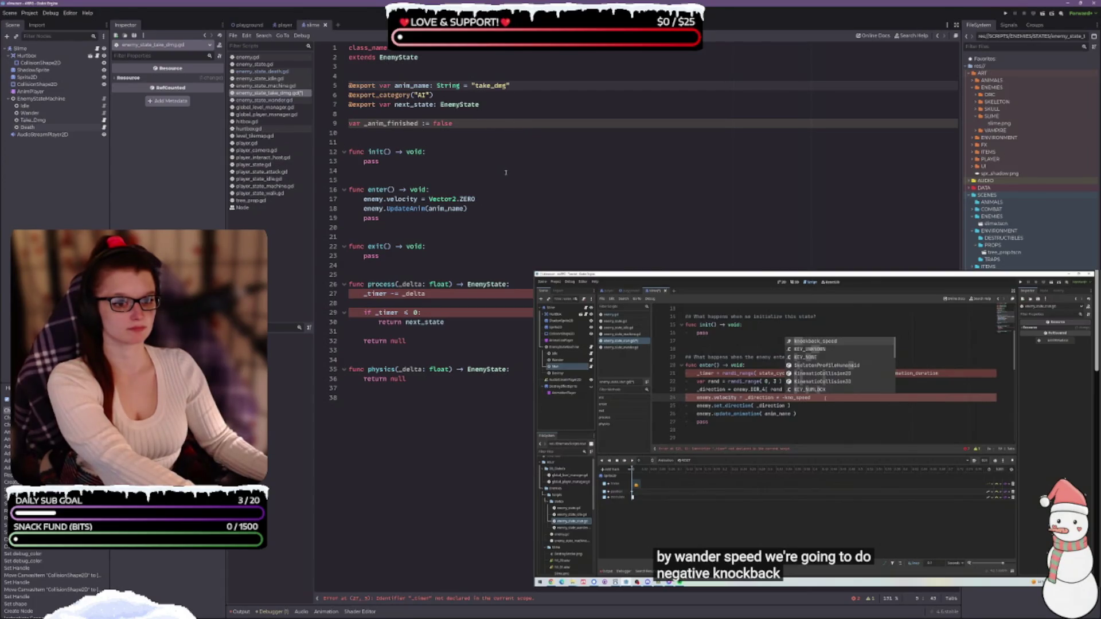
click(500, 199)
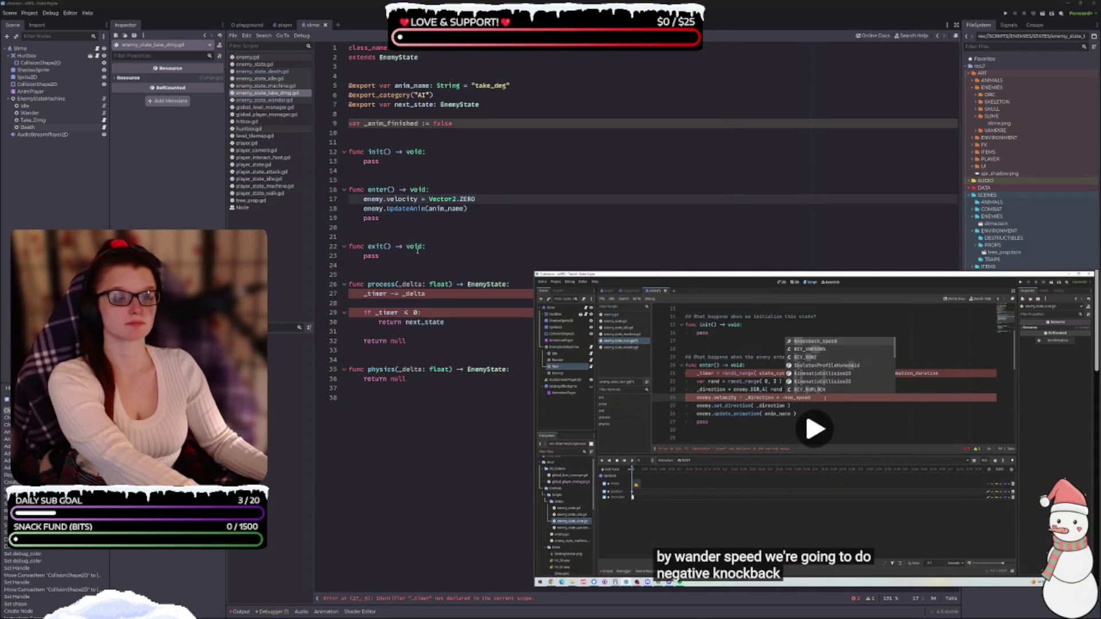
drag(378, 218, 351, 218)
key(BackSpace)
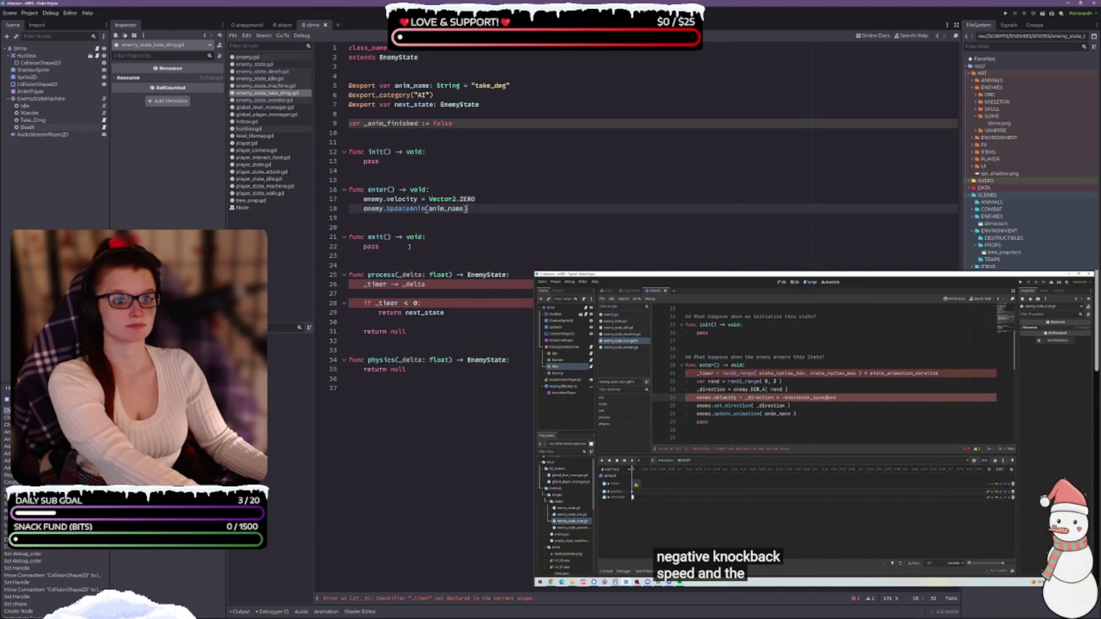
key(Delete)
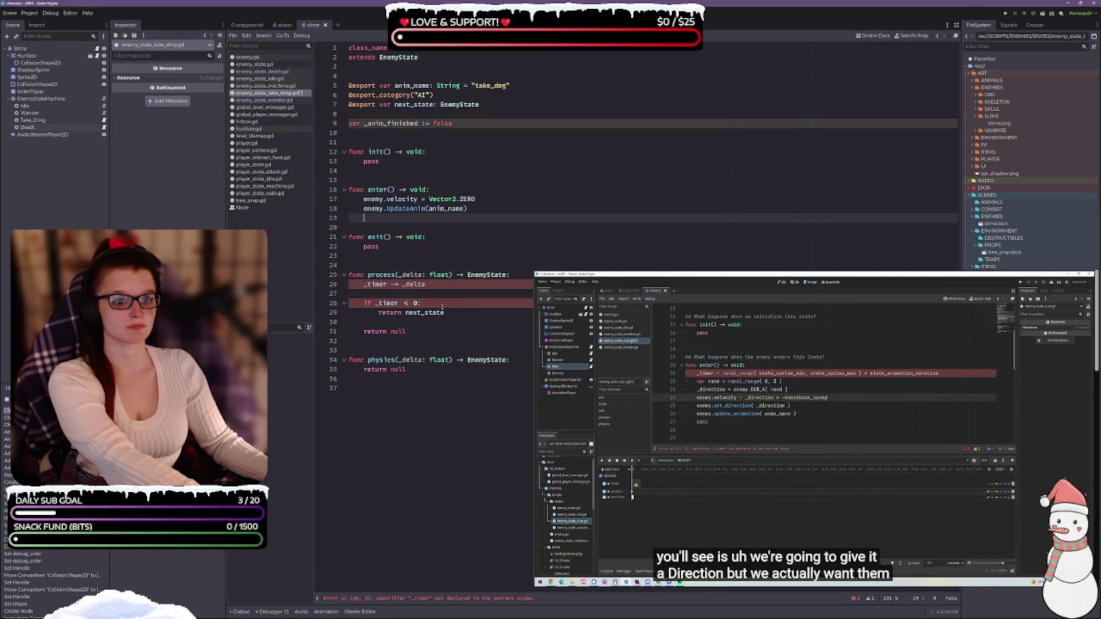
Delete the timer check in process() so it only returns null
mouse_move(443, 312)
mouse_down()
mouse_move(352, 303)
mouse_move(333, 285)
mouse_up()
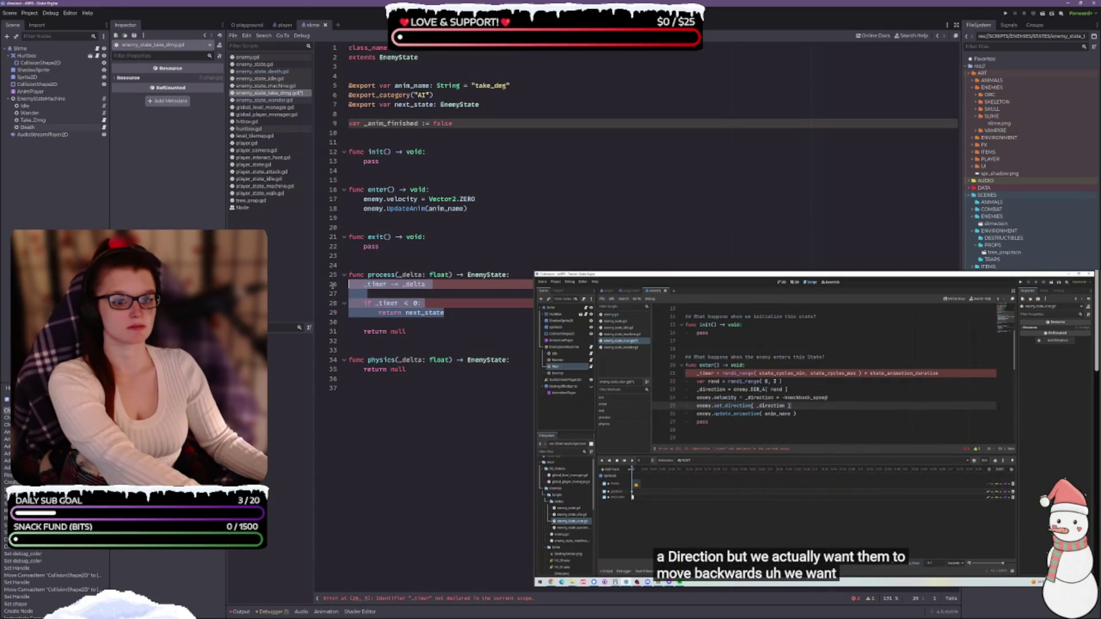
key(BackSpace)
click(399, 293)
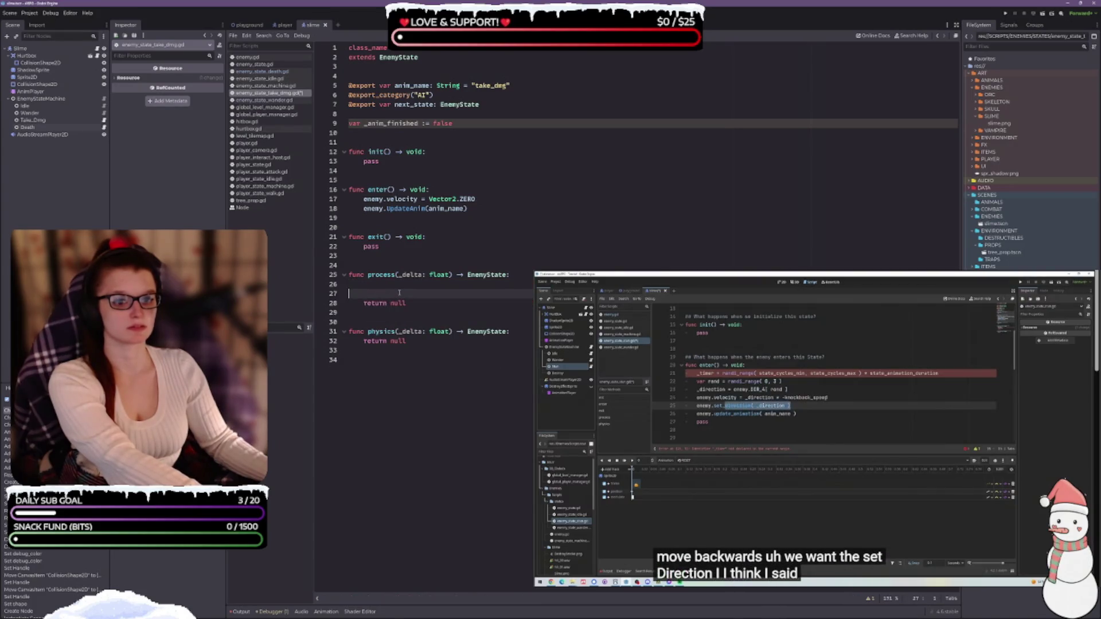
key(BackSpace)
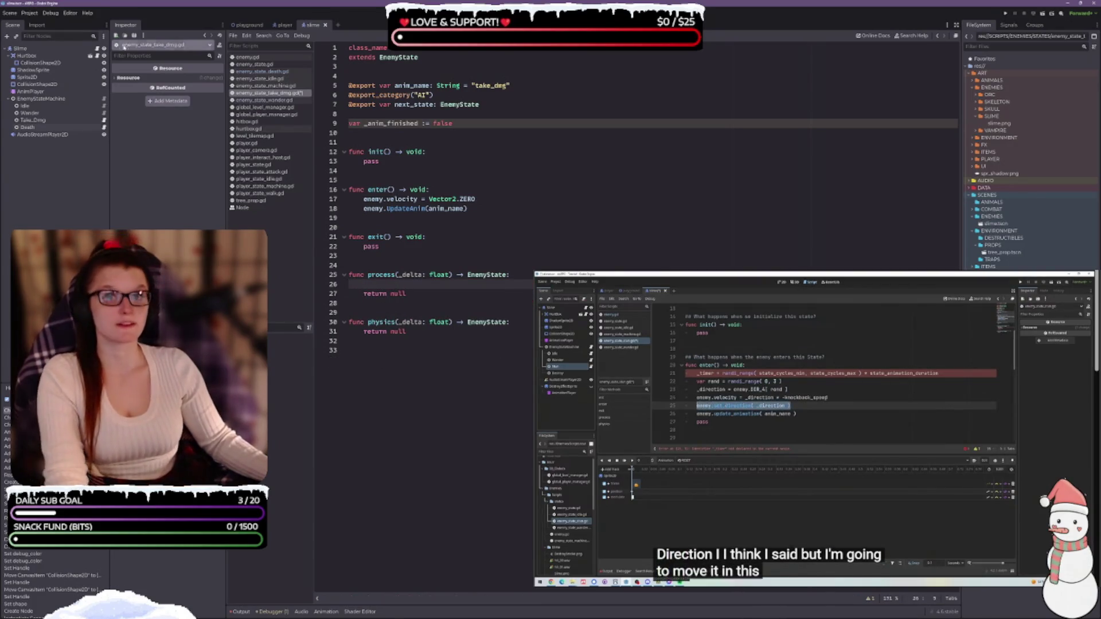
click(844, 477)
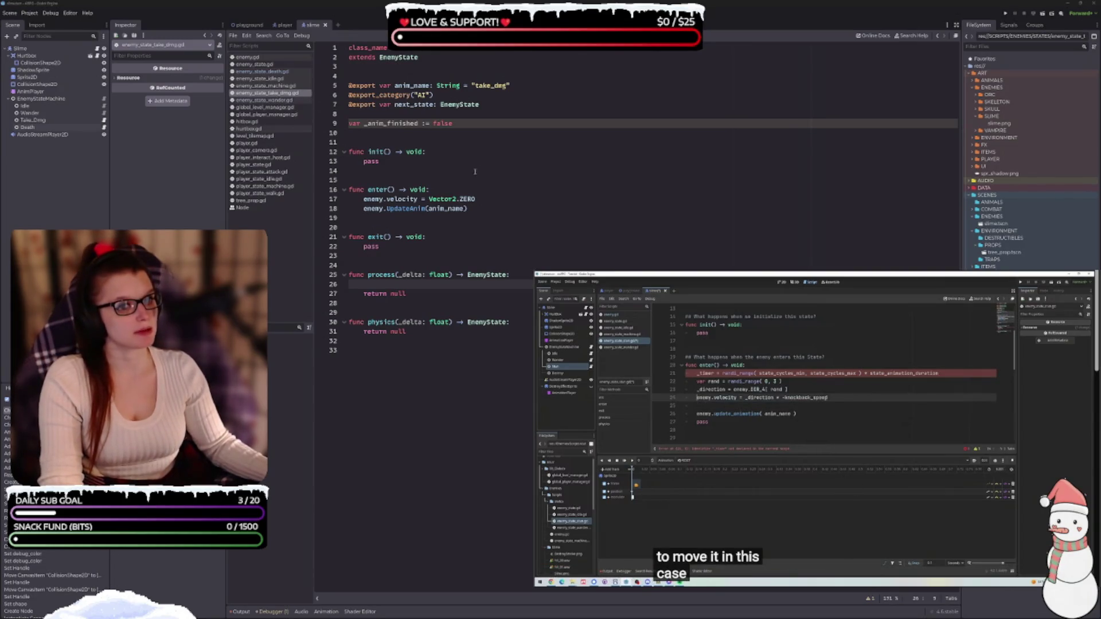
mouse_move(846, 533)
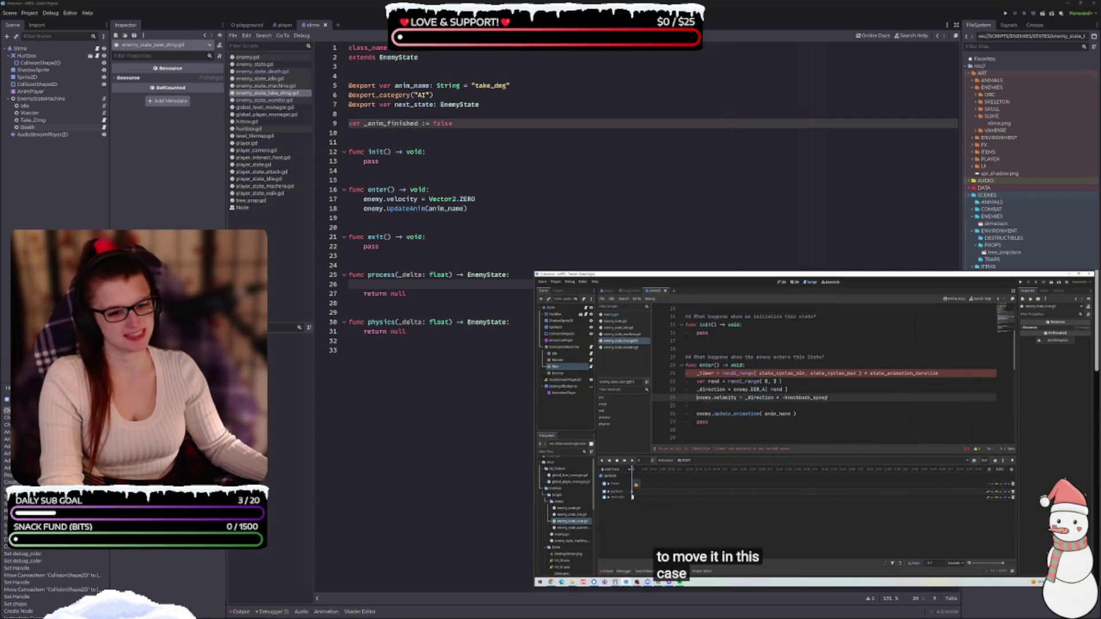
mouse_move(775, 459)
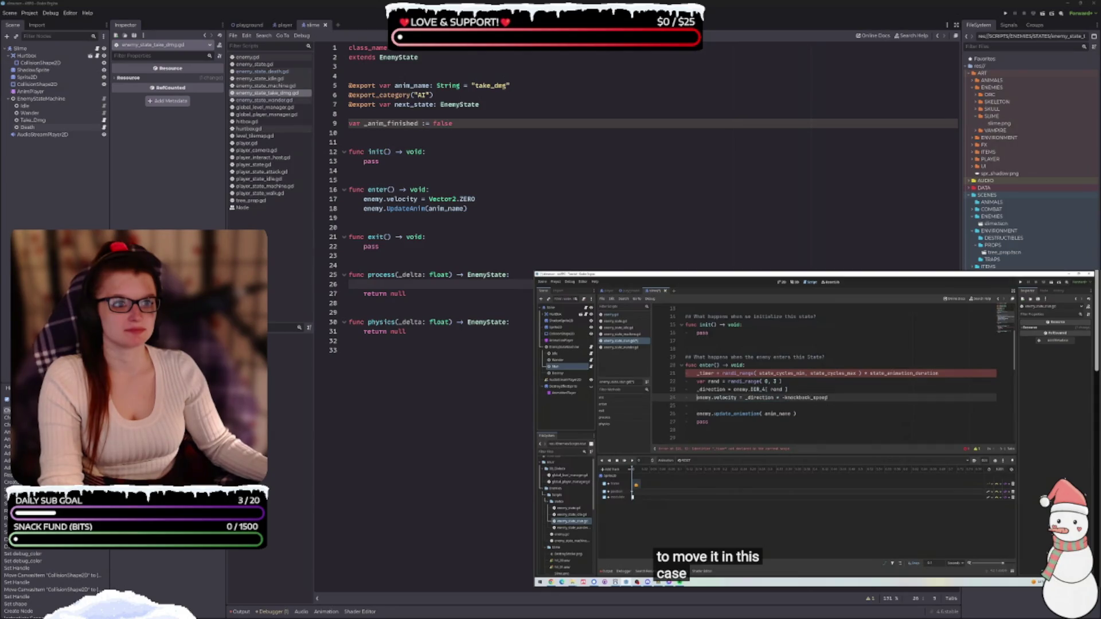
mouse_move(777, 418)
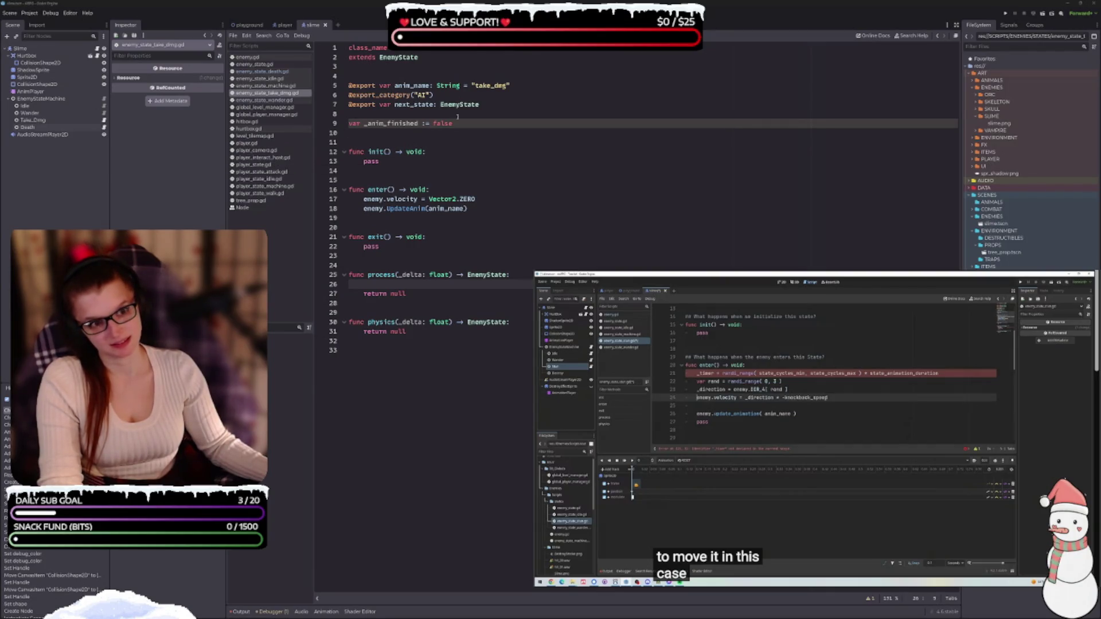
mouse_move(808, 469)
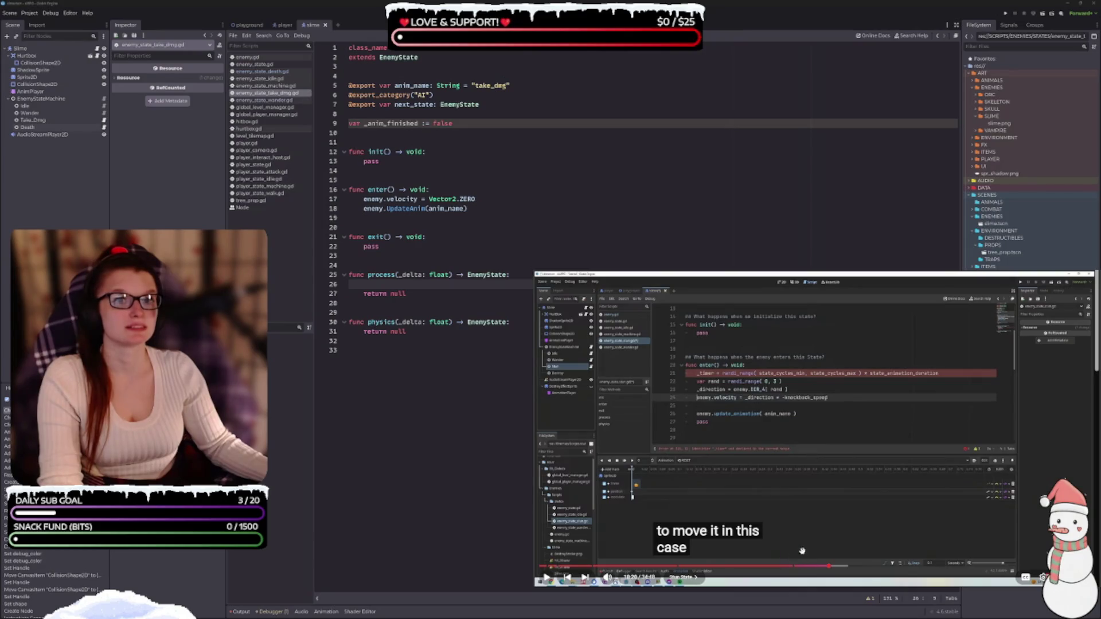
click(826, 566)
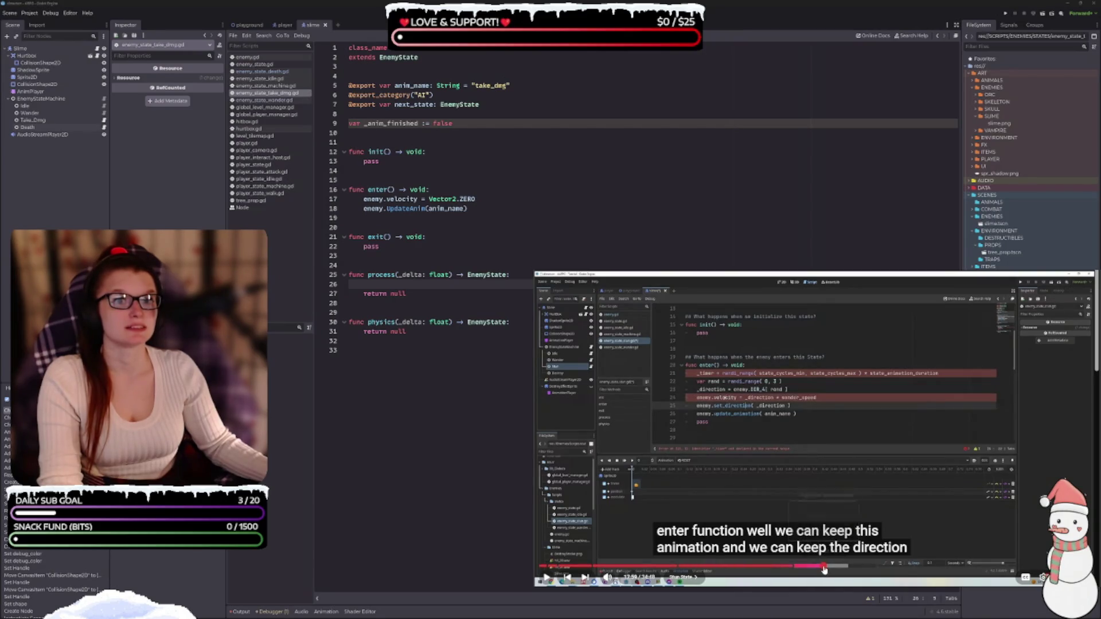
drag(822, 567, 817, 569)
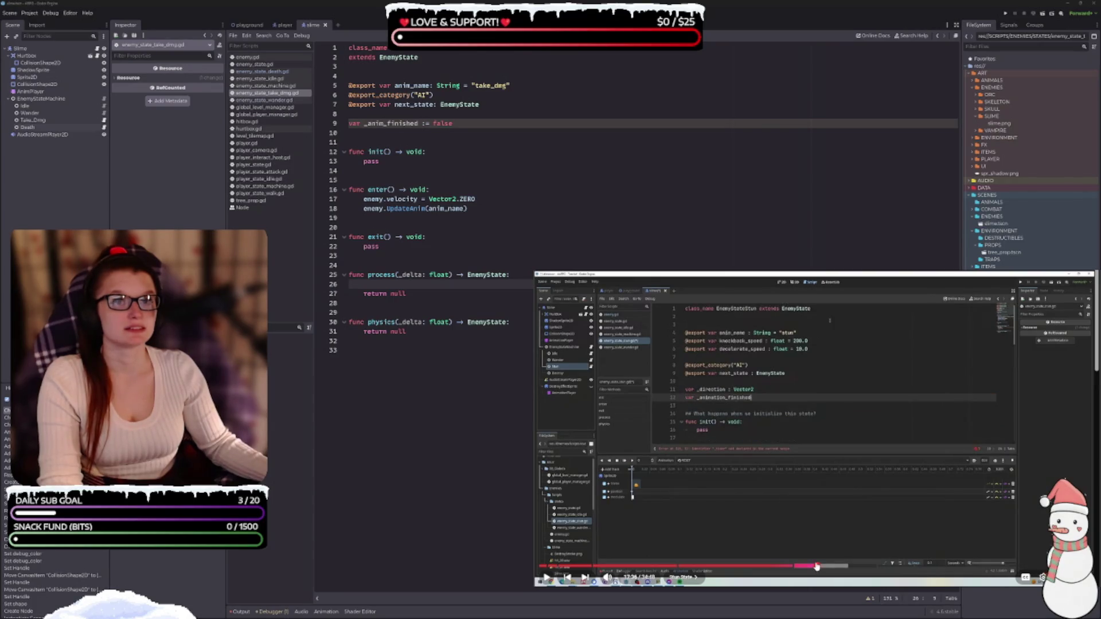
click(535, 86)
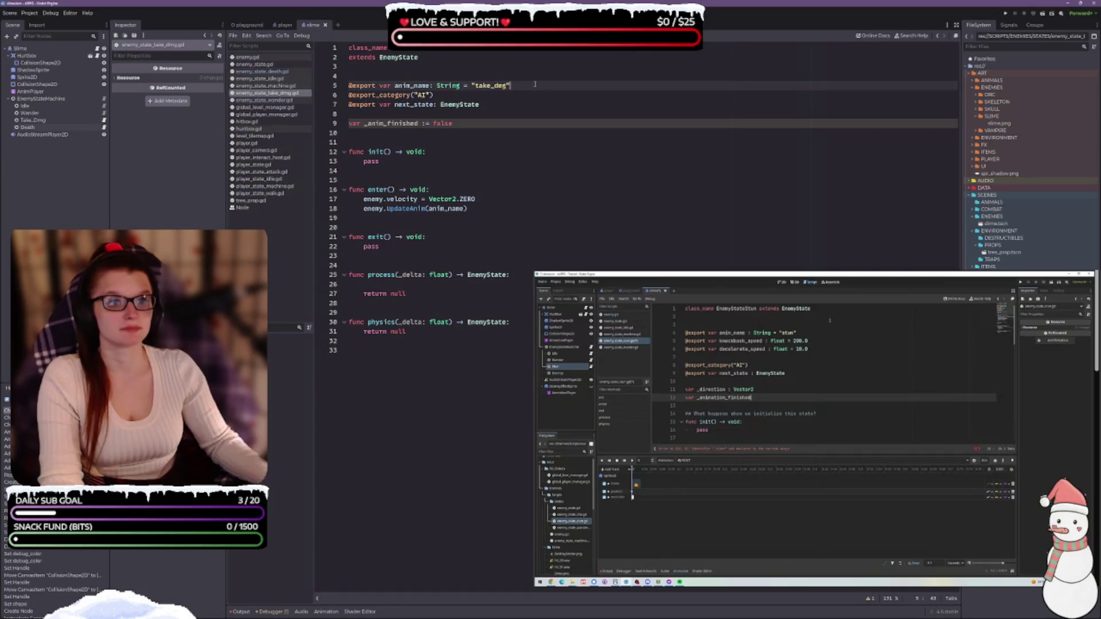
key(Return)
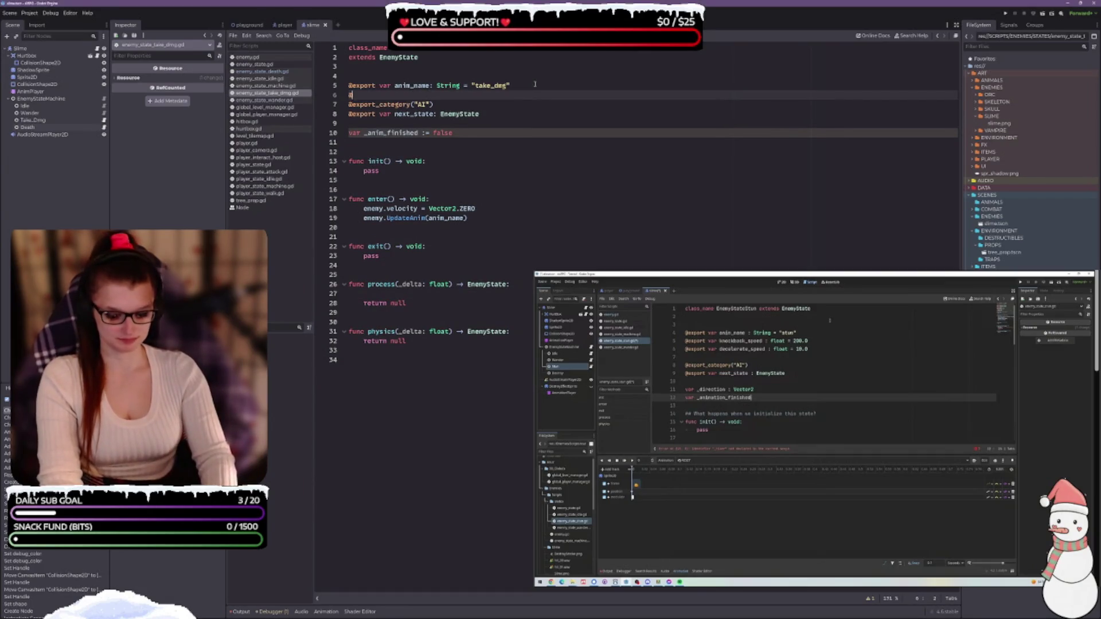
text(@export var )
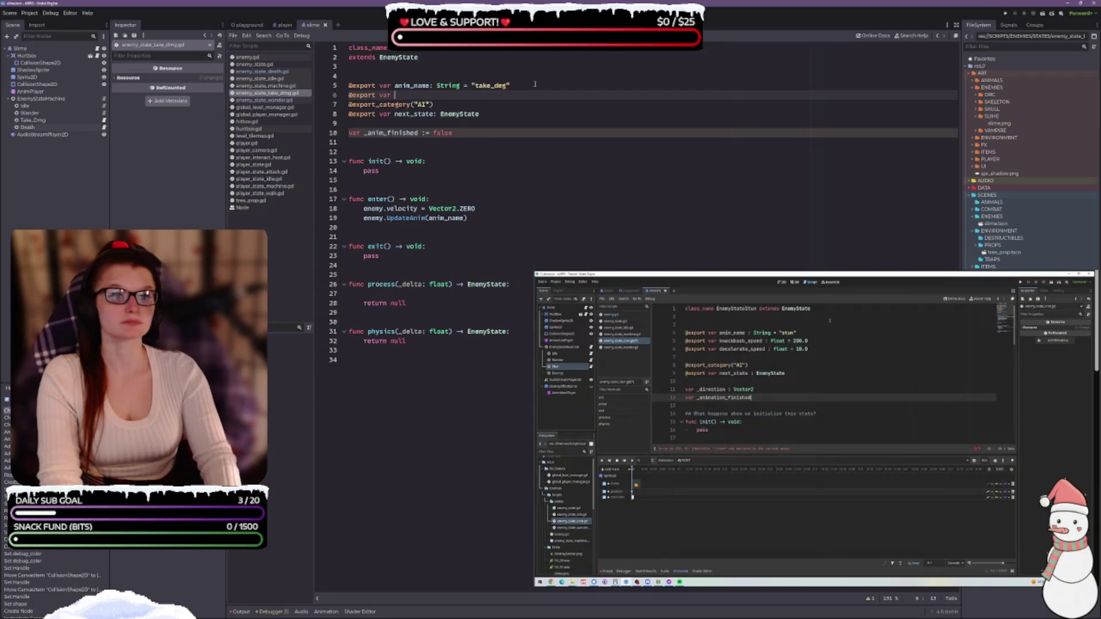
text(knockback)
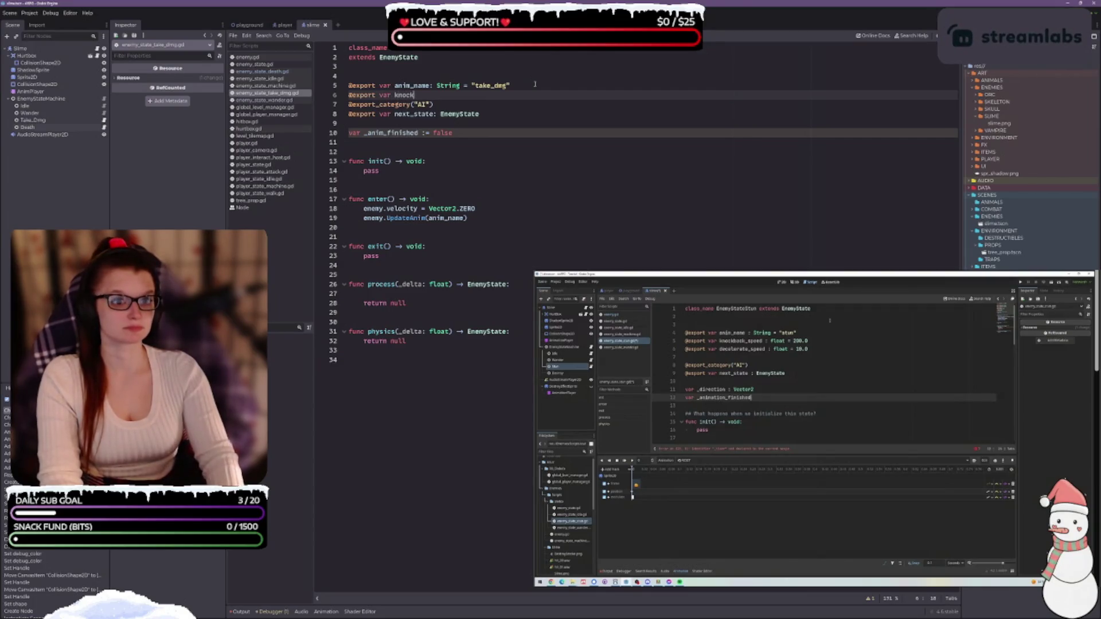
text(_speed)
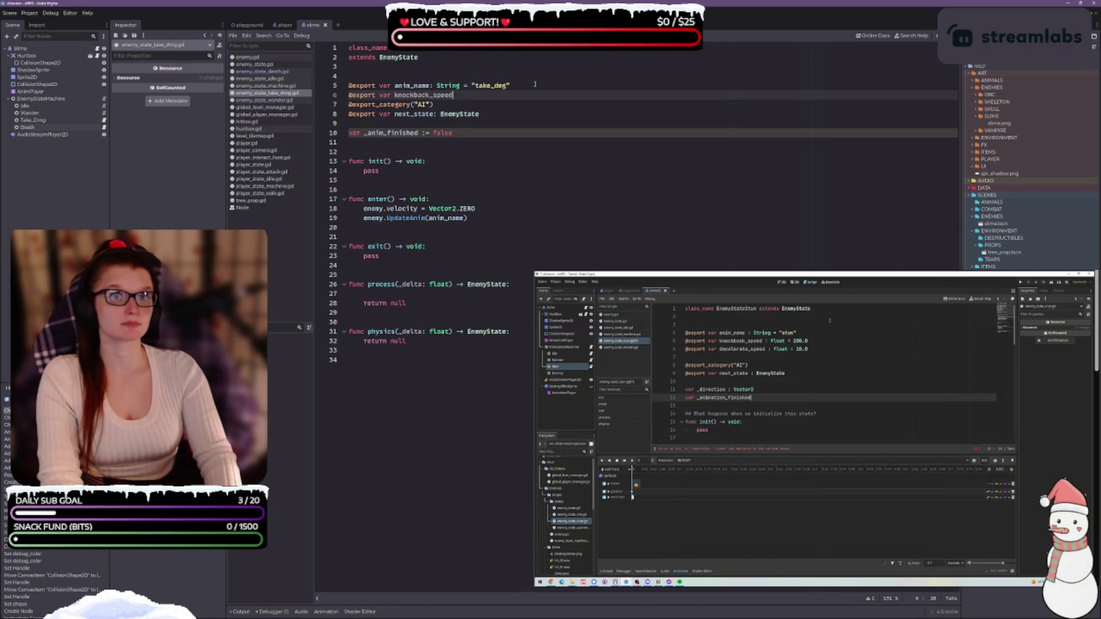
text(: float = )
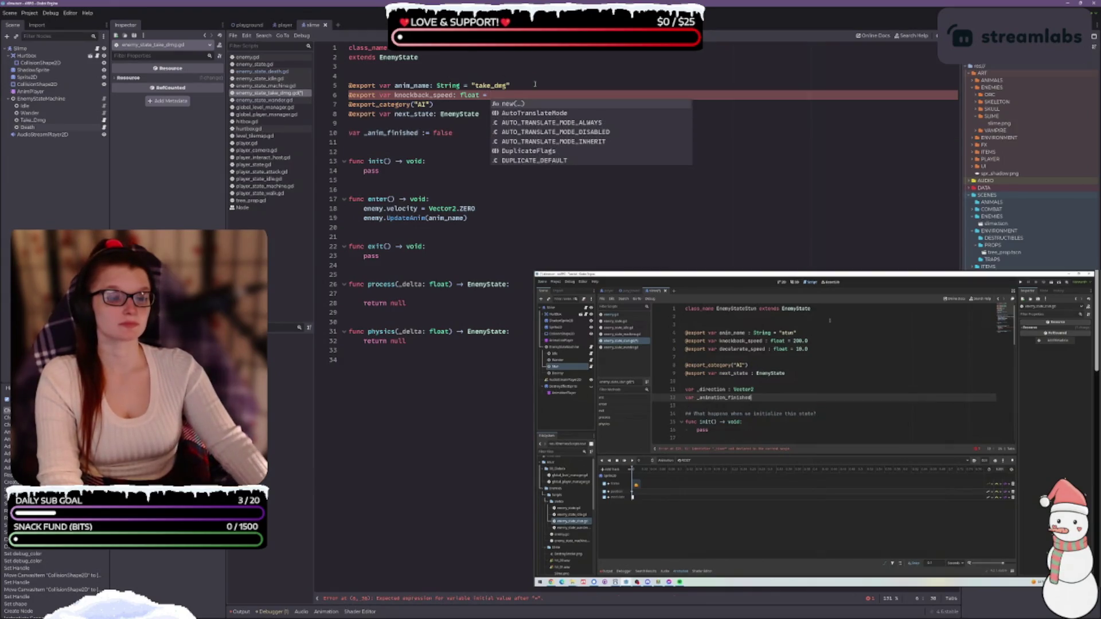
text(200.0)
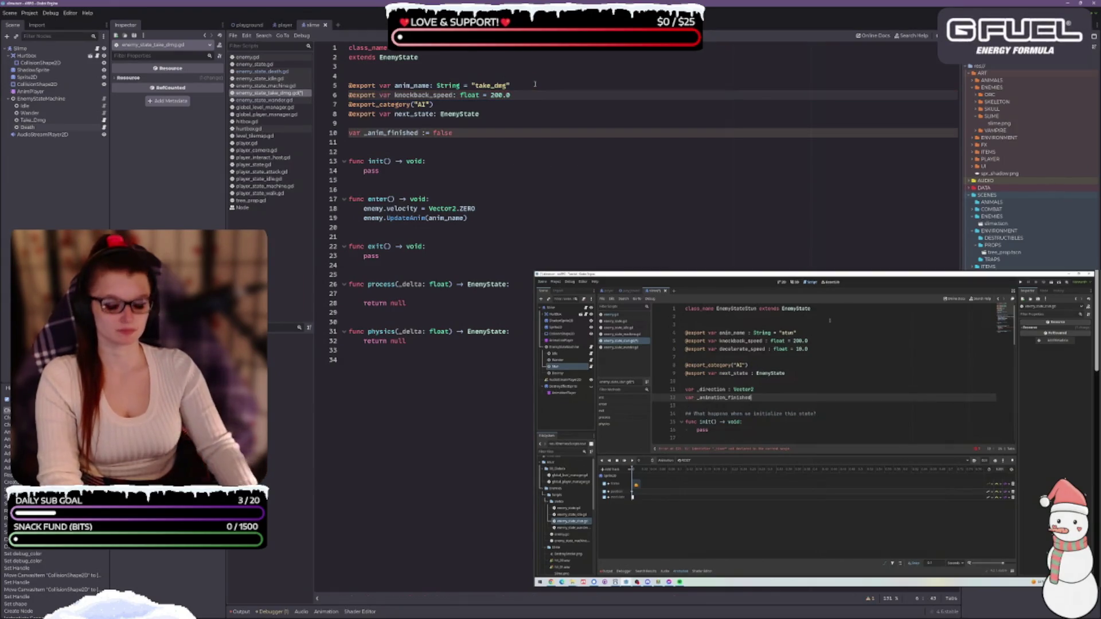
key(ctrl+s)
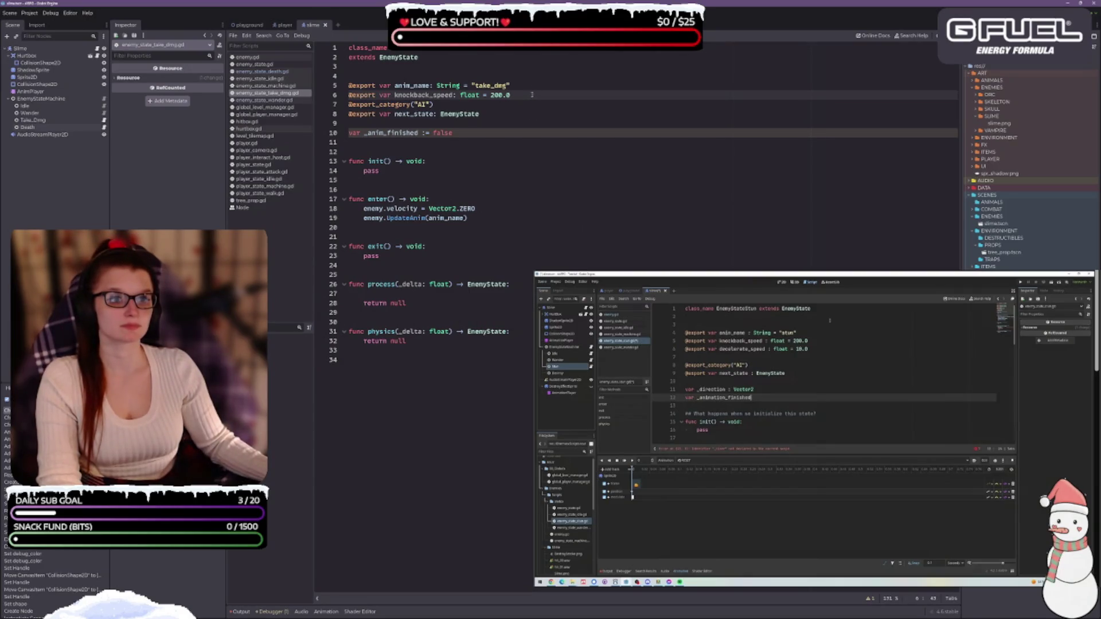
key(Return)
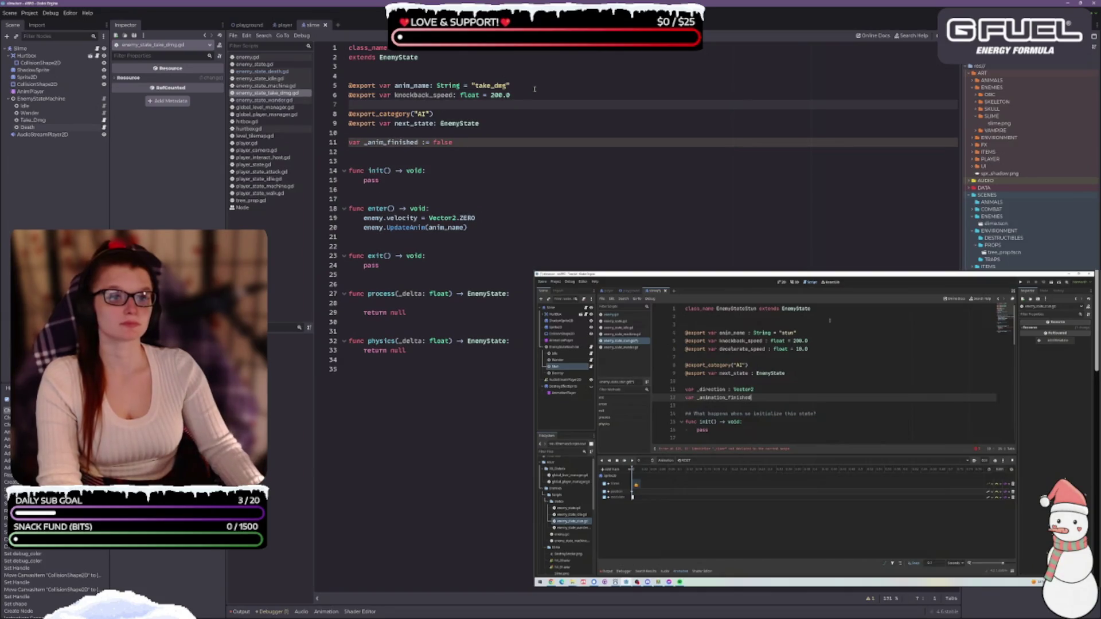
key(Return)
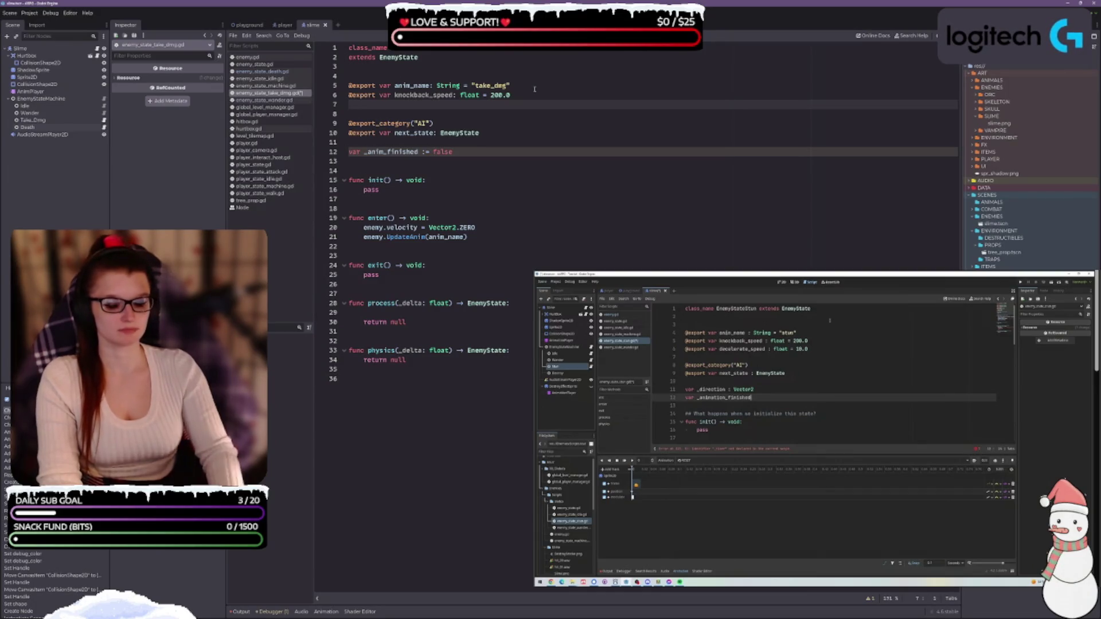
click(511, 228)
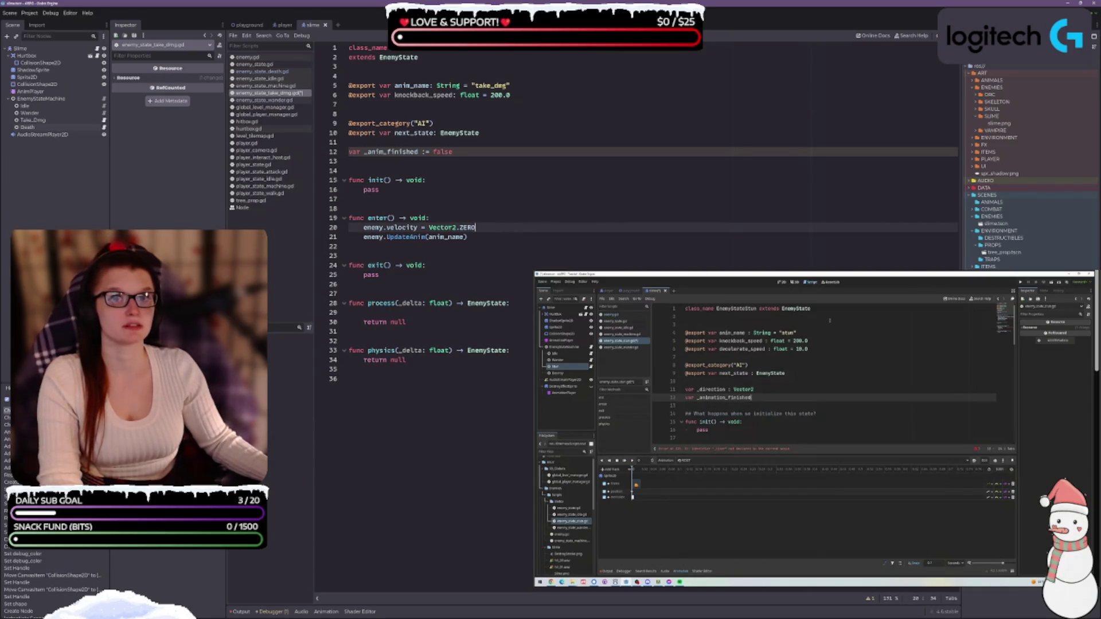
Clear the velocity's zero value and redeclare a Vector2 _direction above _anim_finished
mouse_move(1042, 573)
click(824, 567)
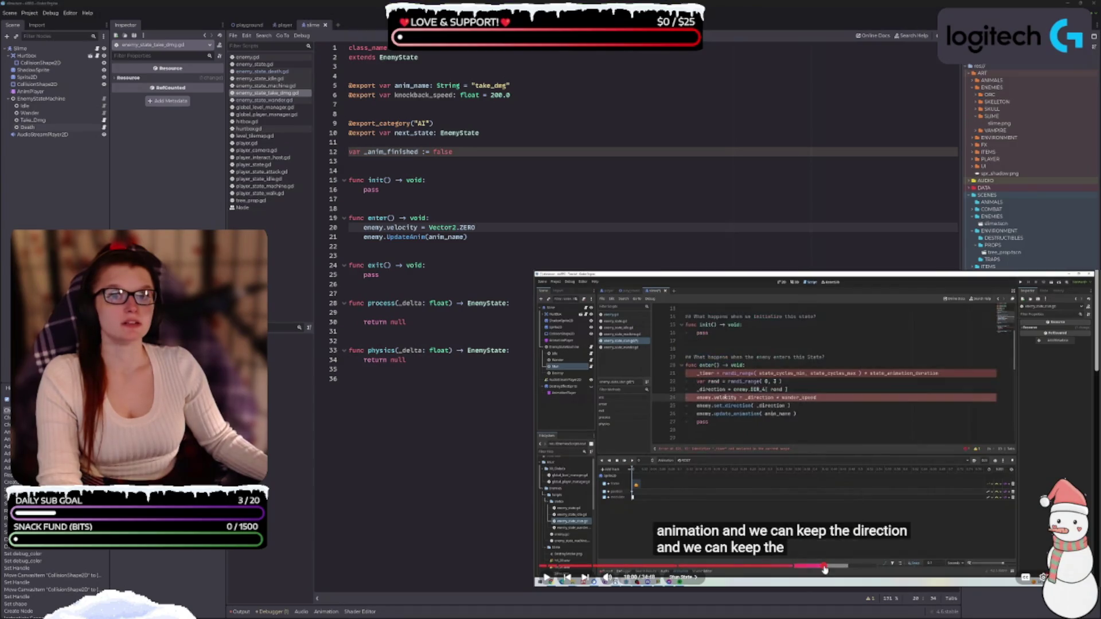
click(810, 429)
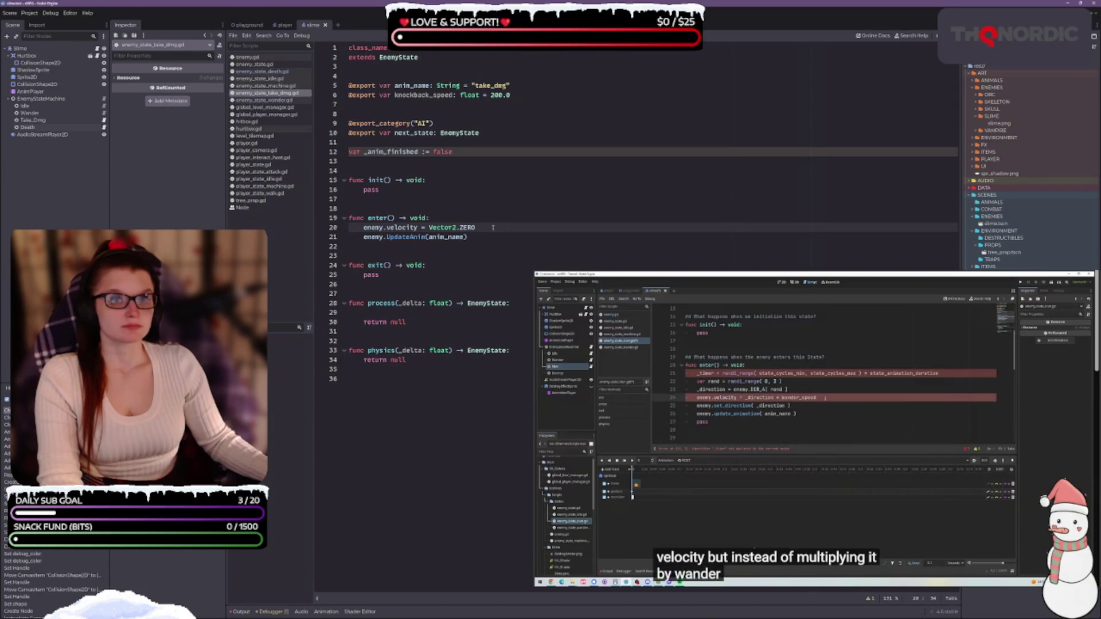
key(BackSpace)
key(BackSpace)
key(BackSpace)
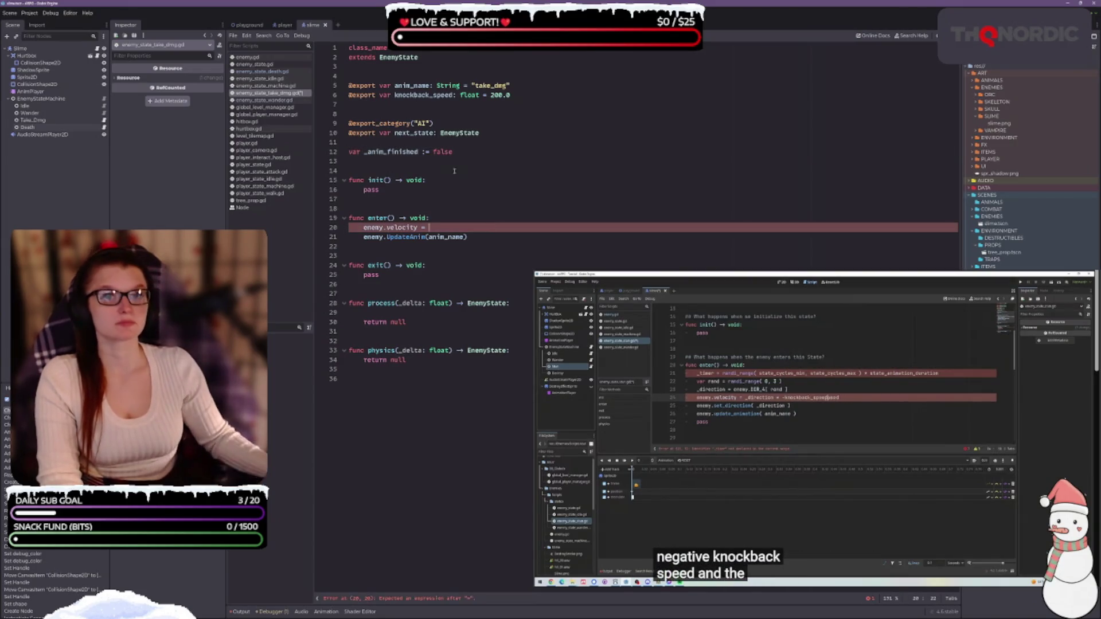
mouse_move(945, 584)
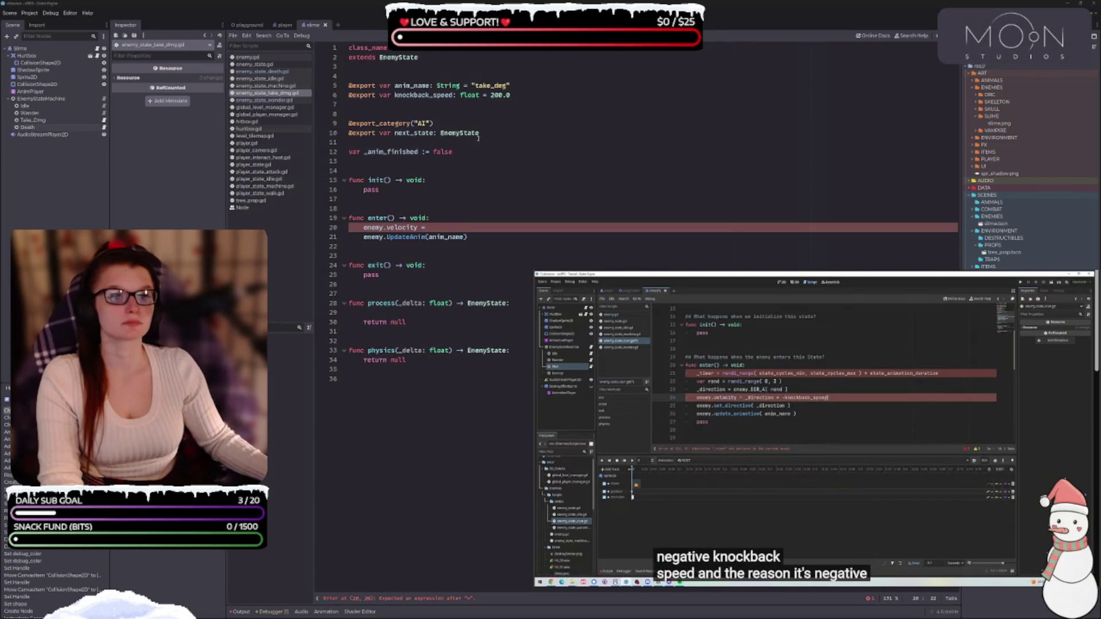
click(520, 130)
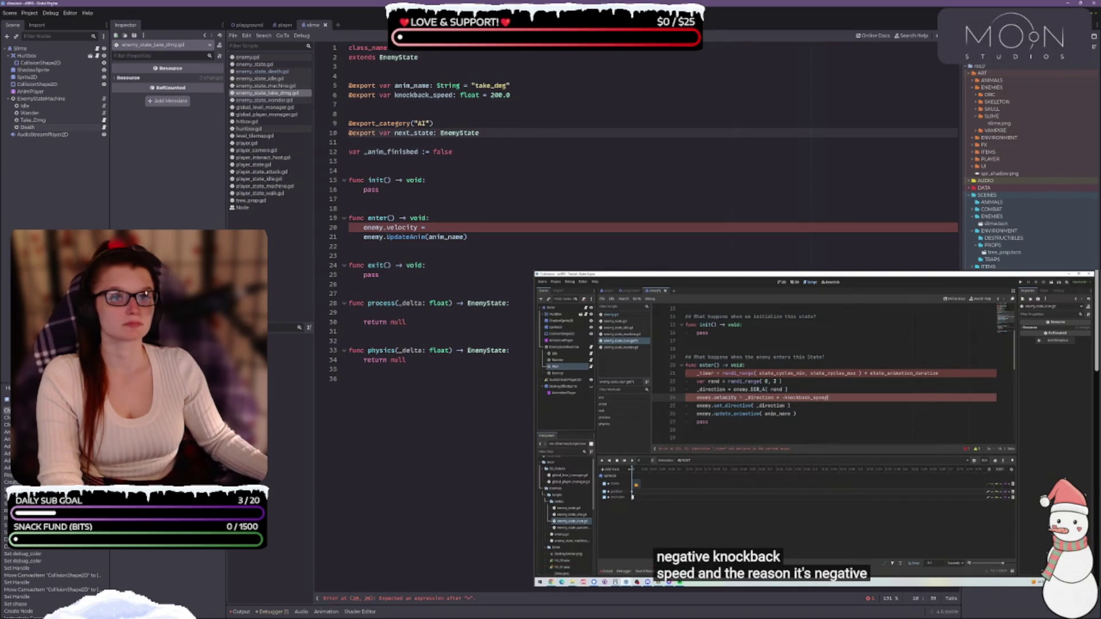
click(528, 150)
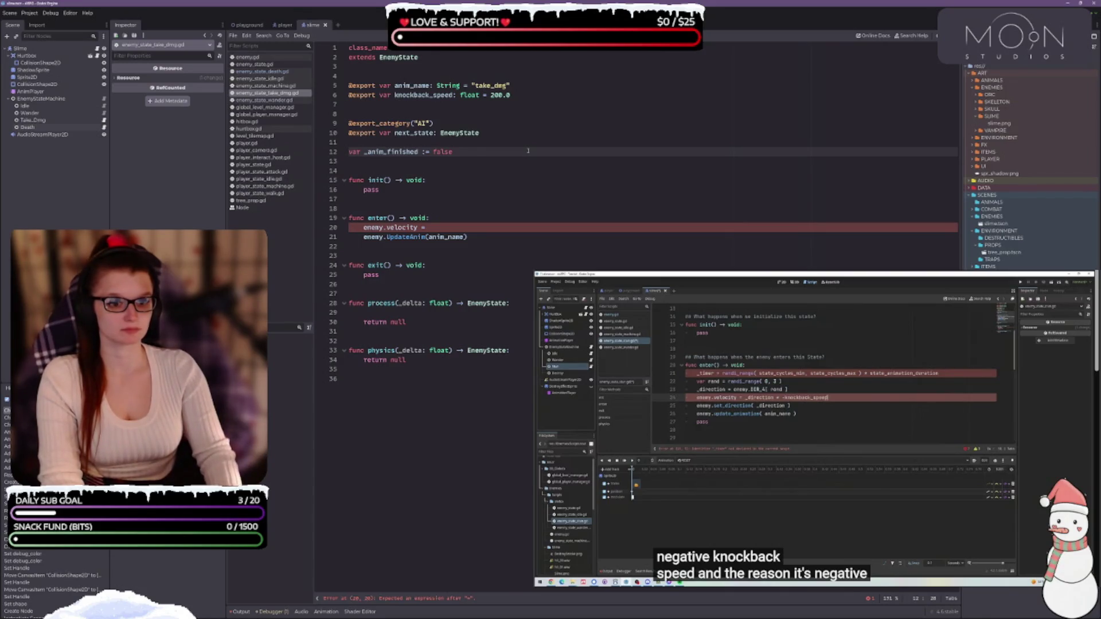
key(ctrl+shift+Return)
text(direction:)
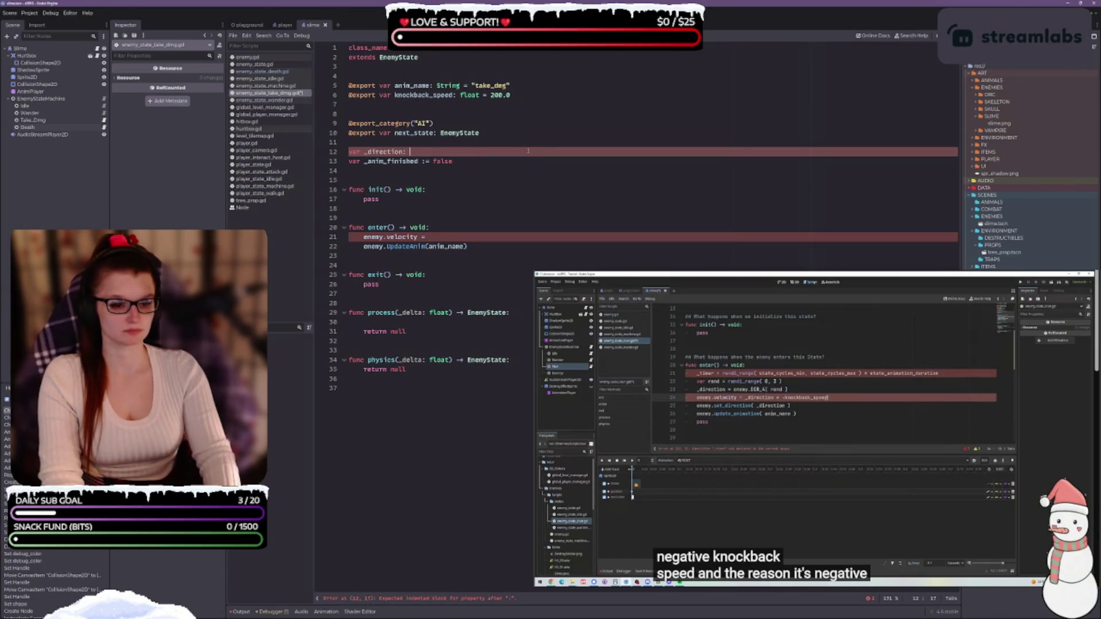
text(c)
key(Return)
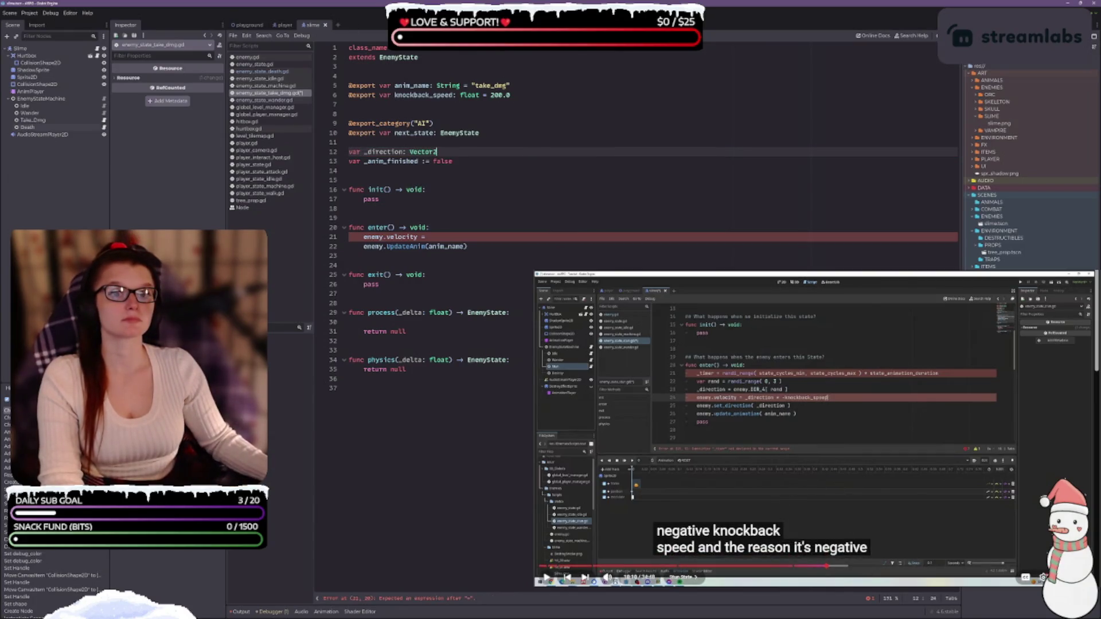
Set velocity in enter() to _direction * -knockback_speed and save the script
click(825, 566)
click(824, 566)
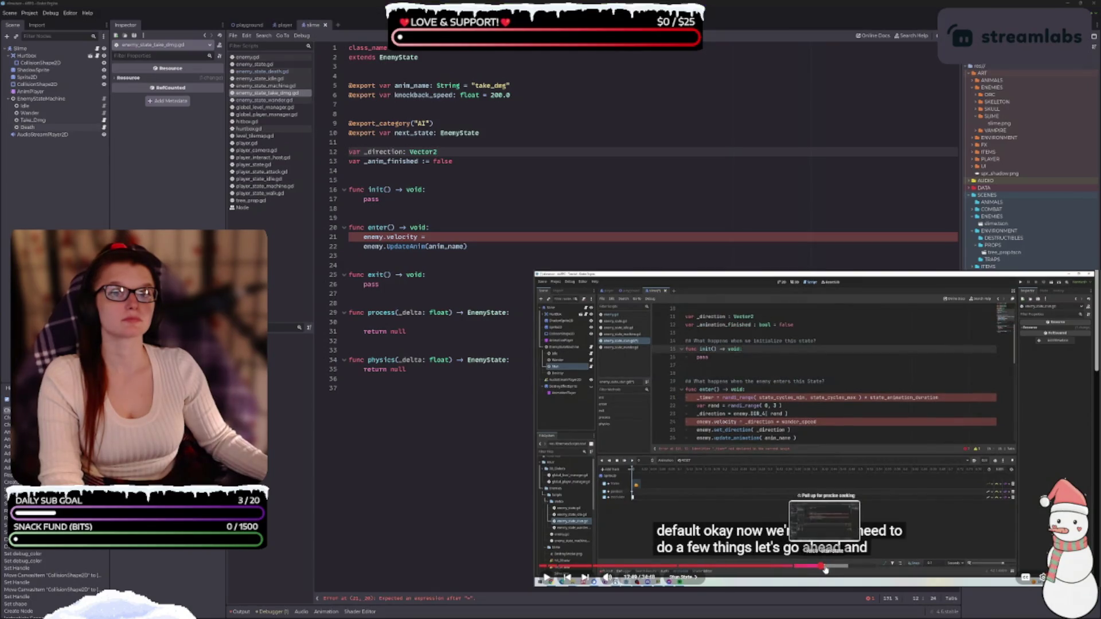
drag(823, 568, 827, 570)
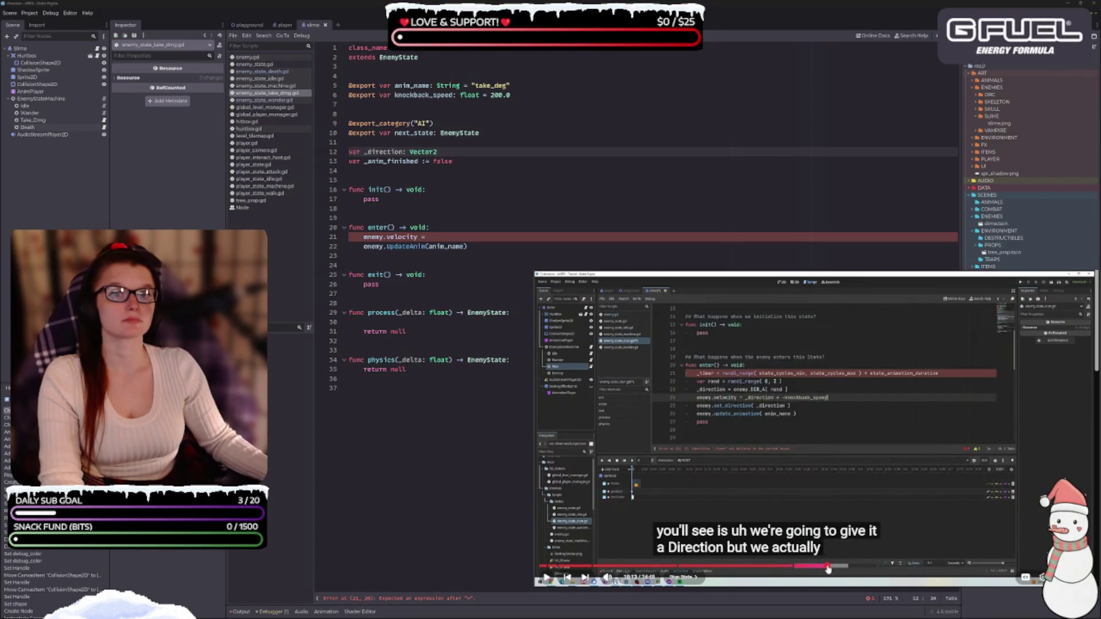
click(451, 234)
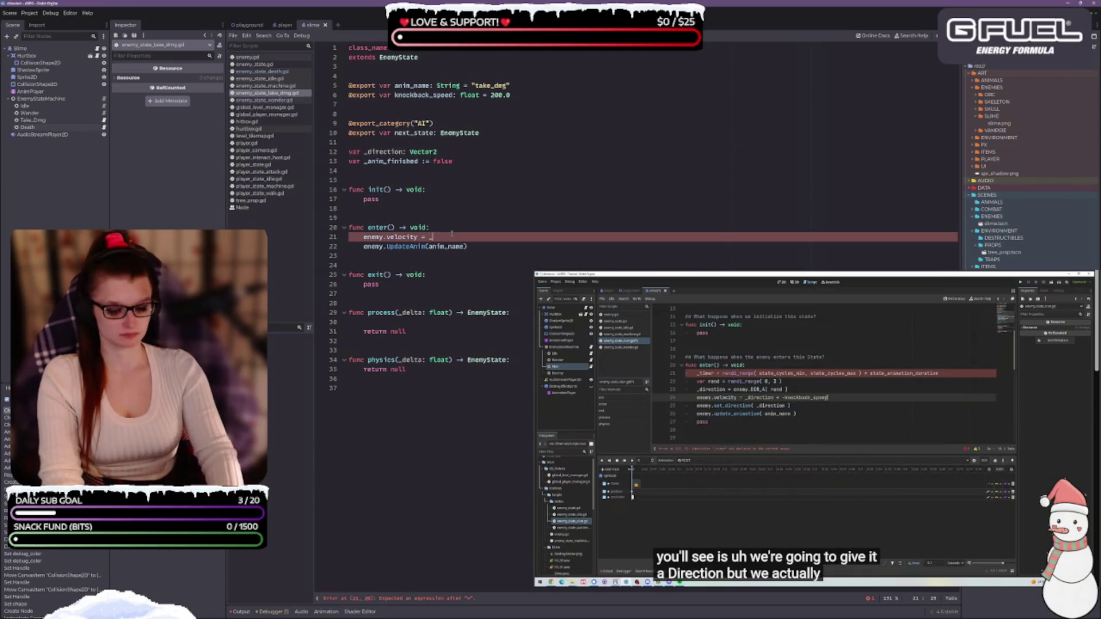
text(_direction)
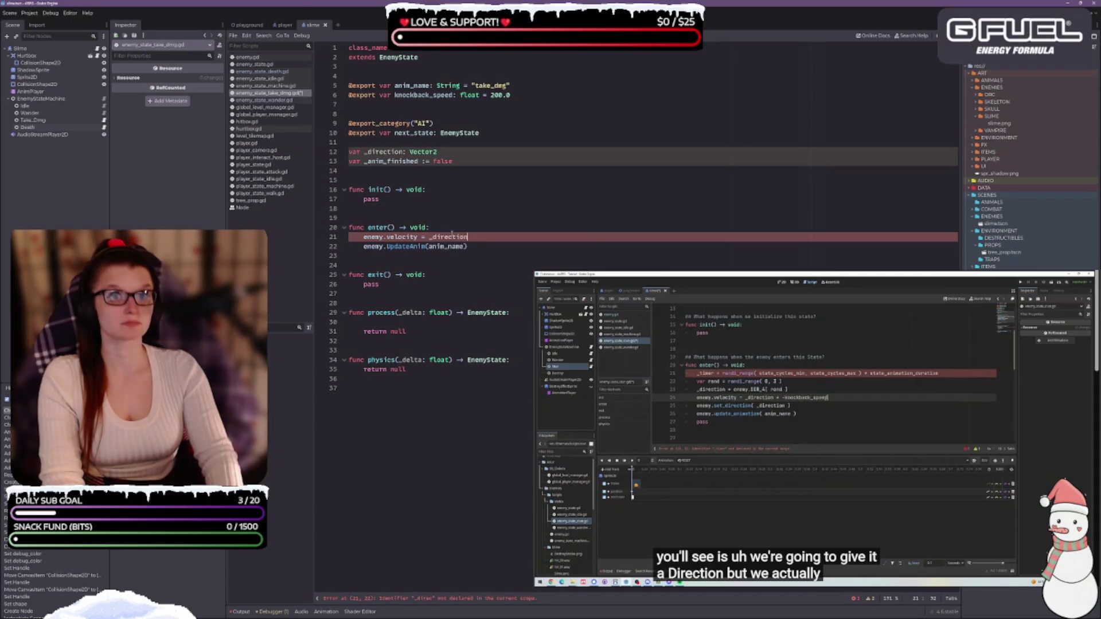
text( * -)
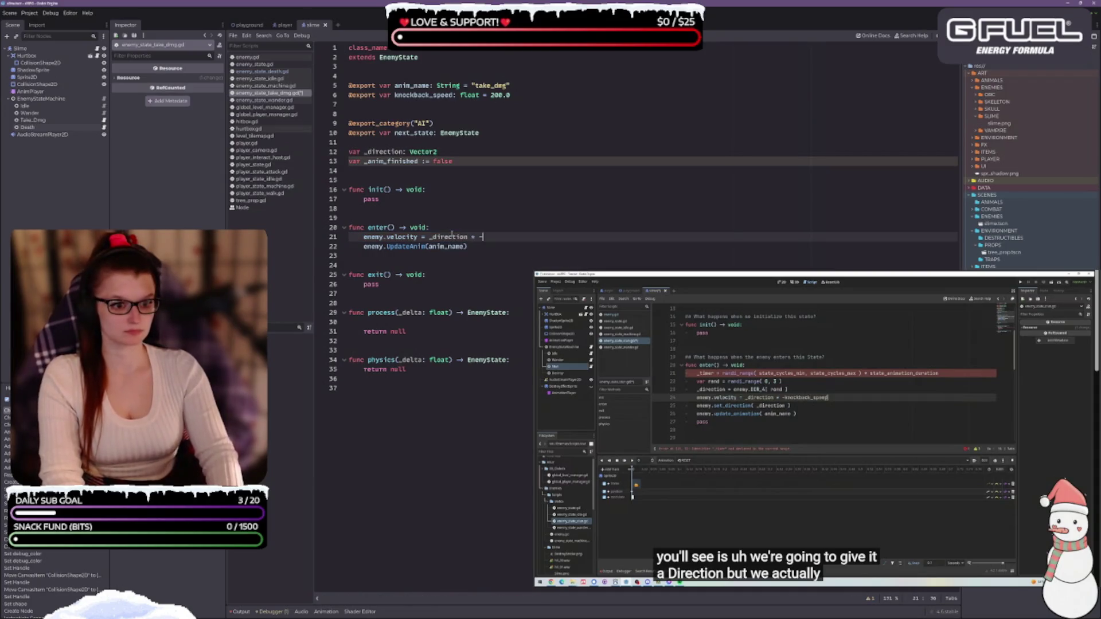
text(kno)
key(Return)
key(ctrl+s)
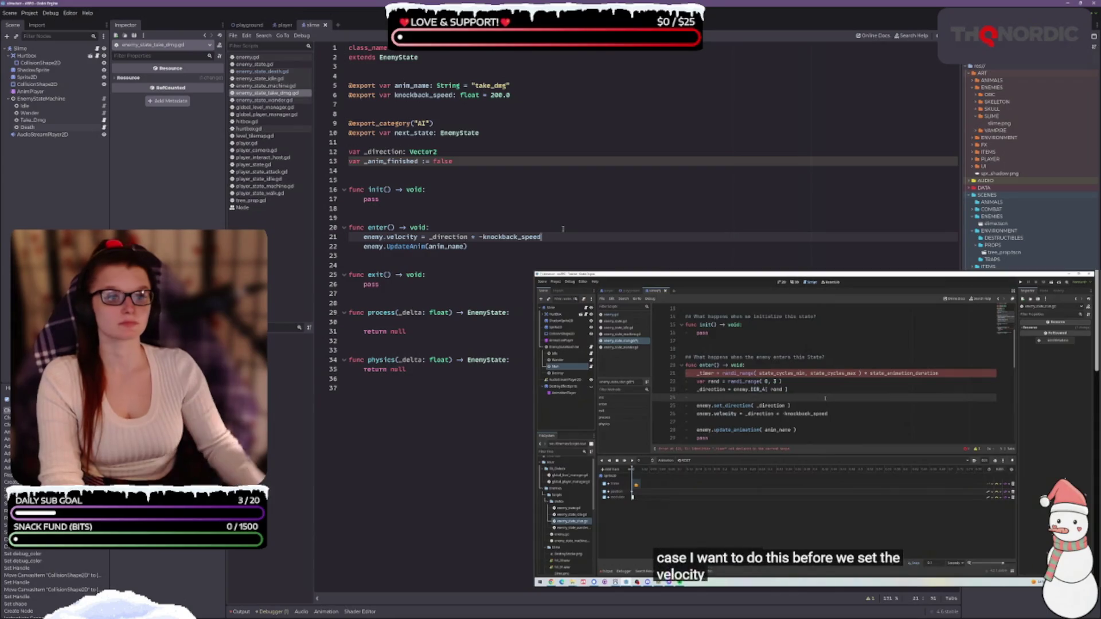
Add '_direction = enemy.DIR_4' as the first line of enter() and save
click(563, 229)
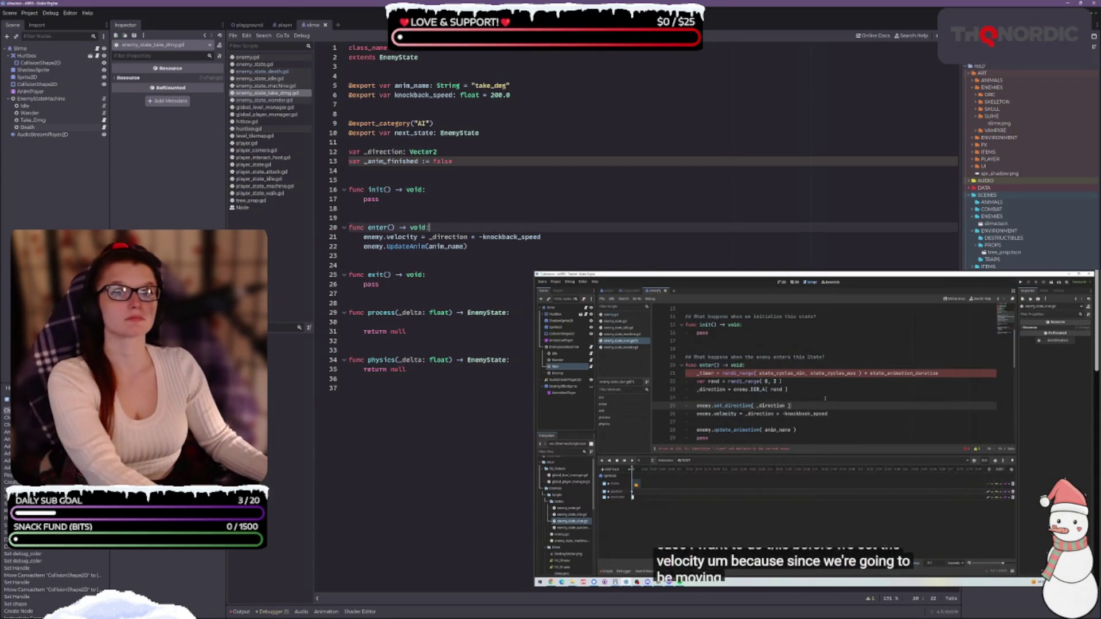
key(Return)
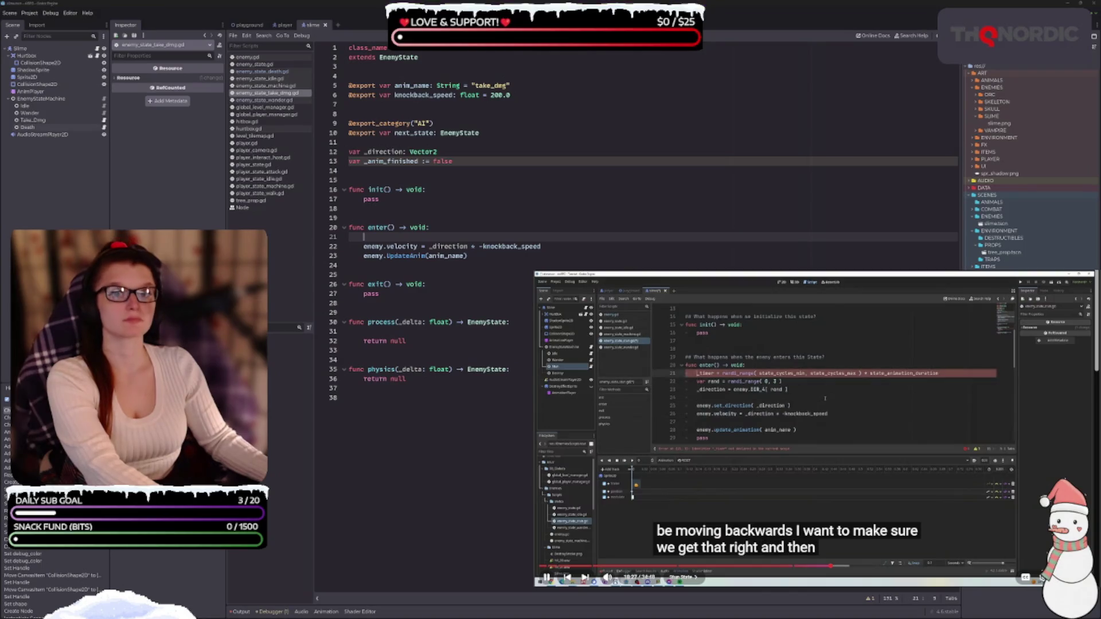
click(798, 446)
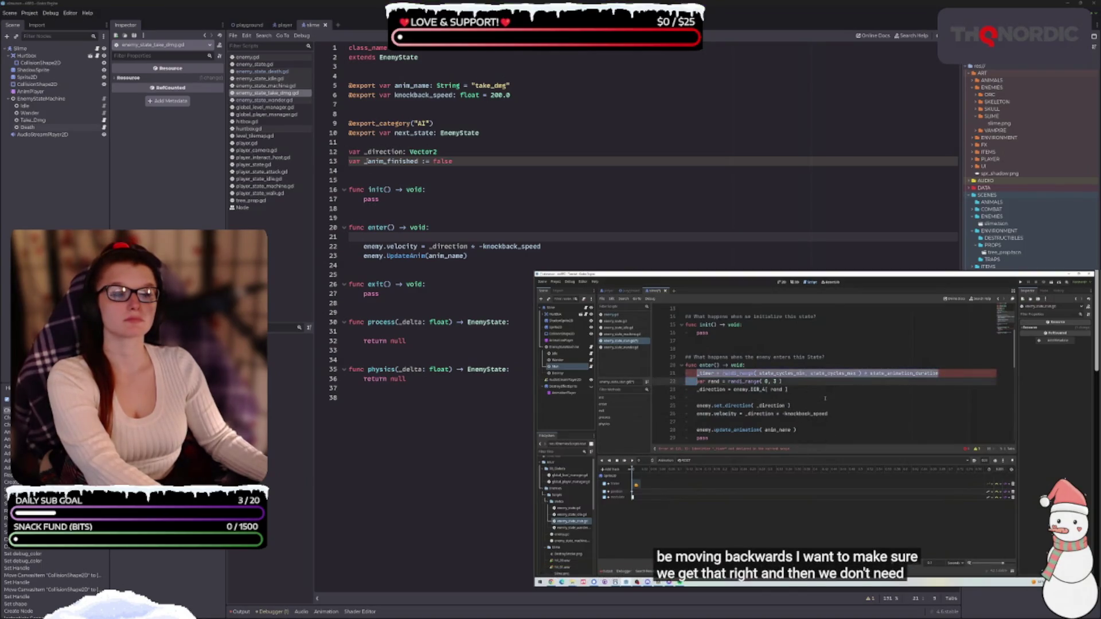
text(_dir)
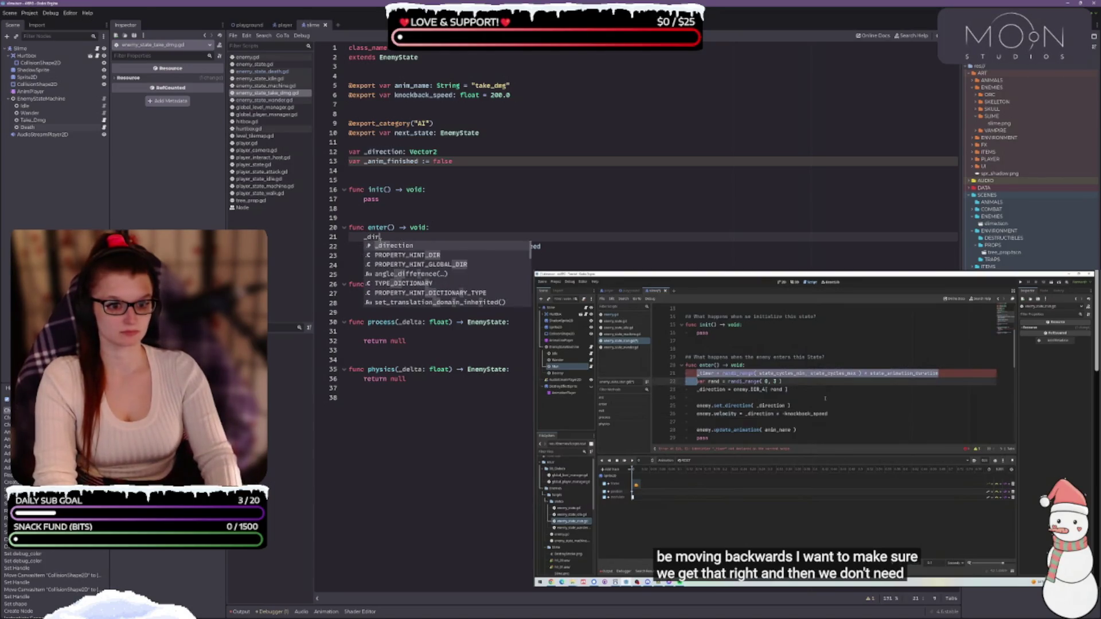
key(Return)
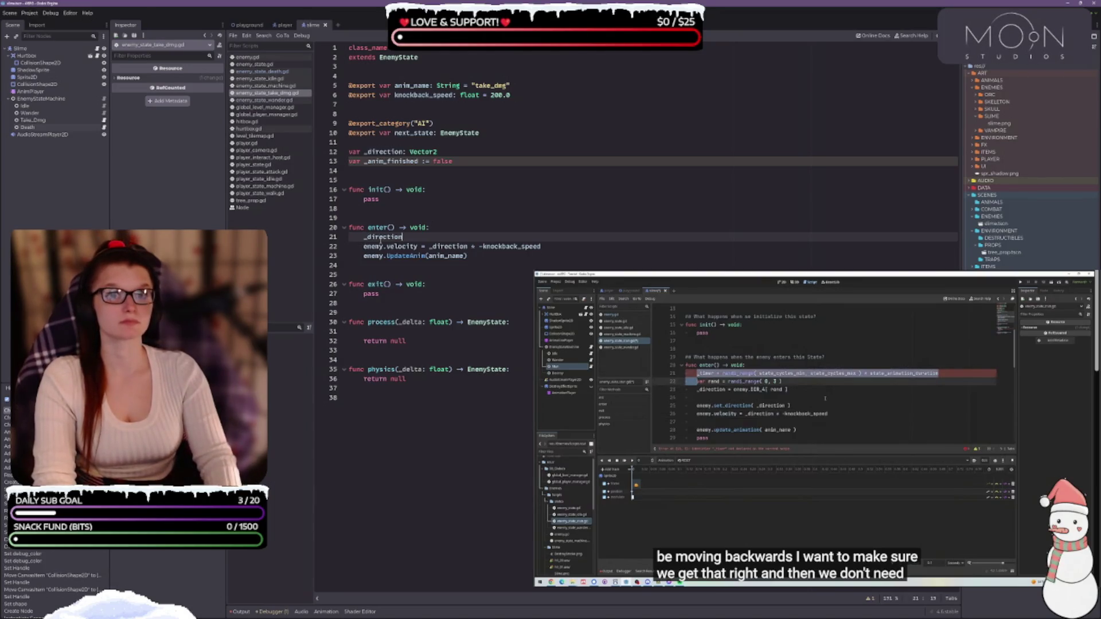
text(enemy.D)
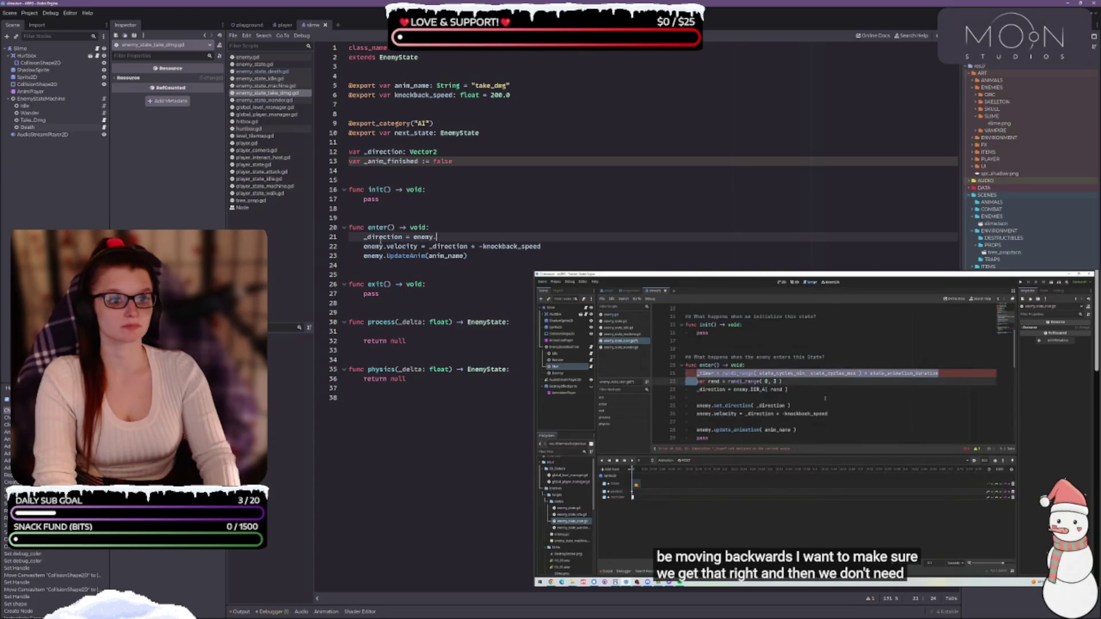
key(Down)
key(Return)
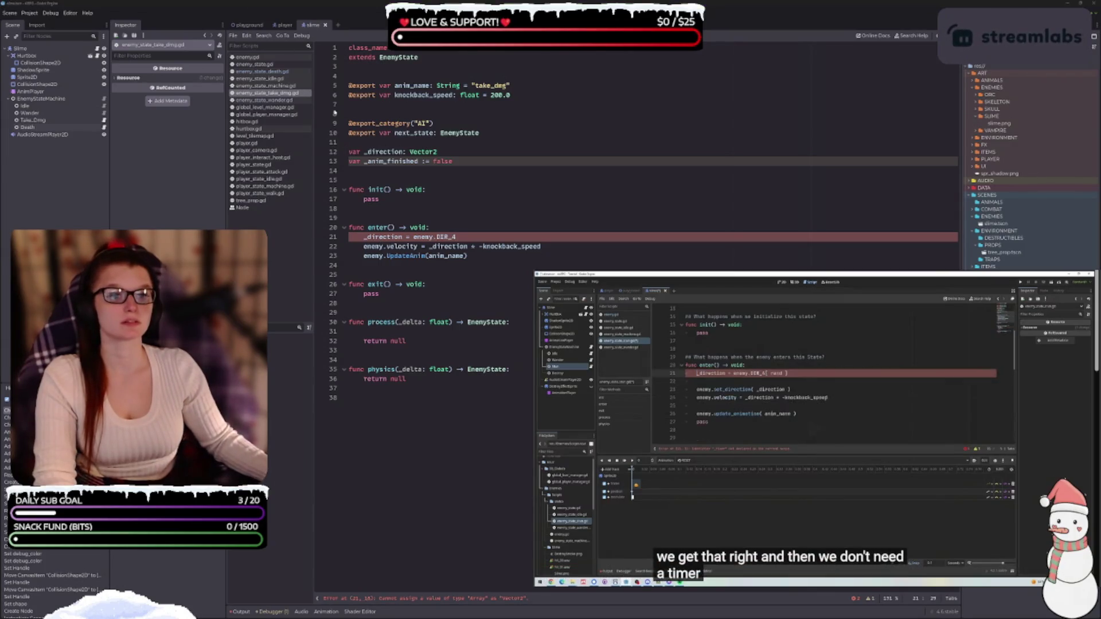
key(ctrl+s)
Replace the _direction assignment in enter() with '_anim_finished = false'
drag(473, 237, 350, 236)
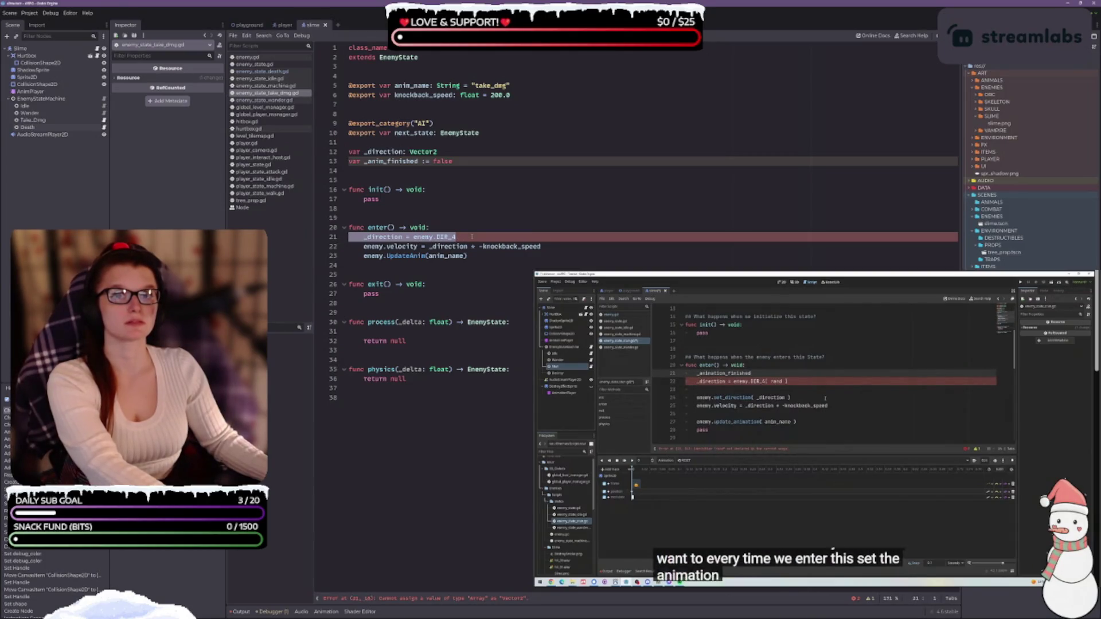
key(BackSpace)
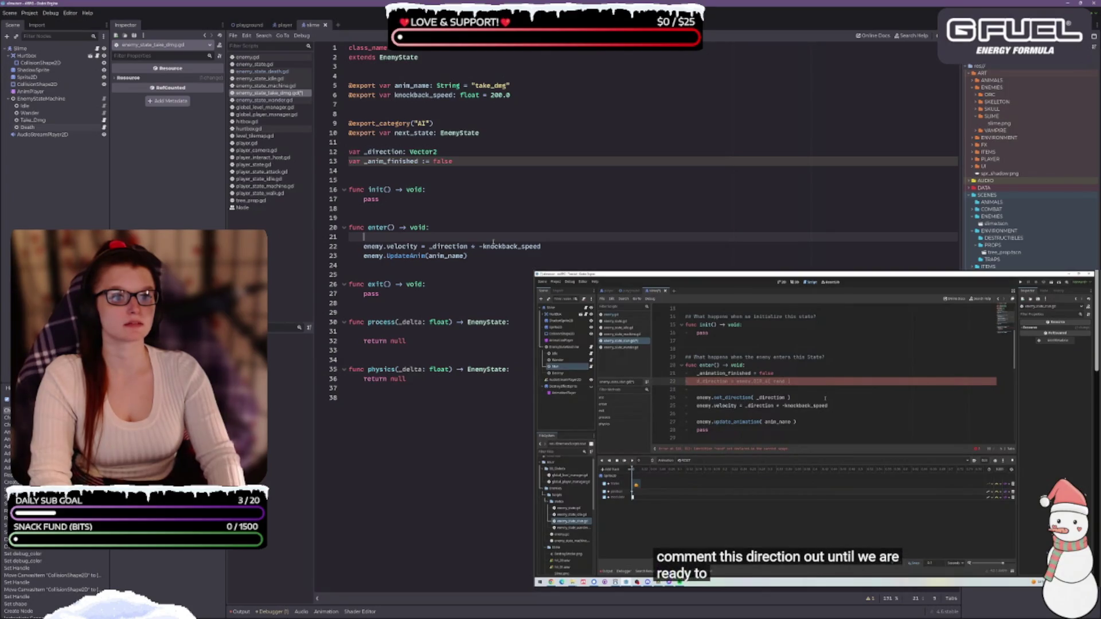
text(_an)
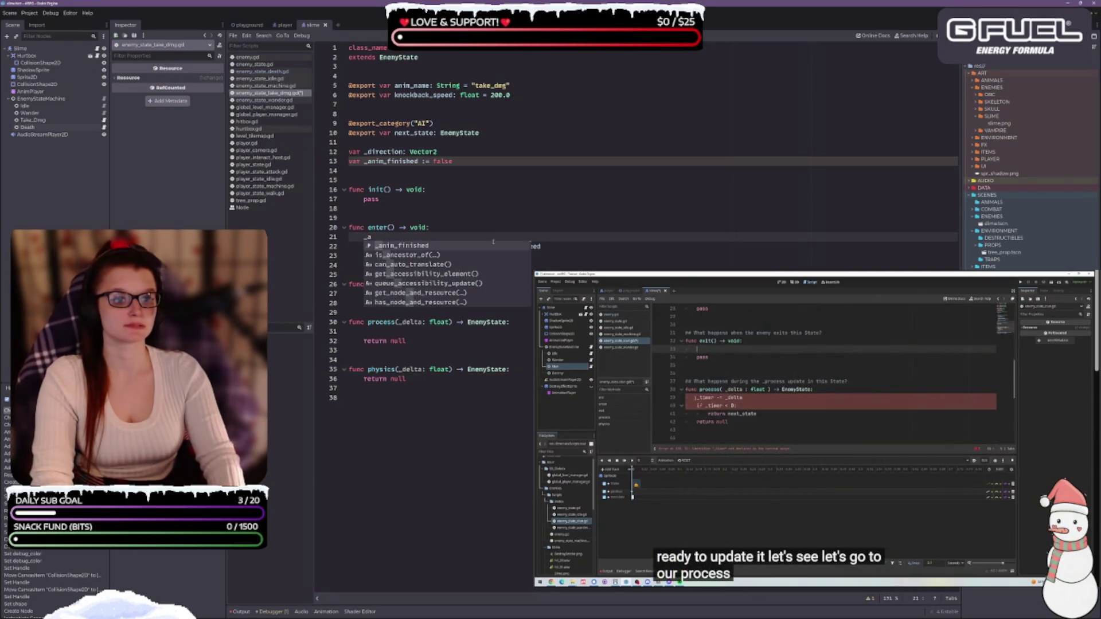
text(im)
key(Return)
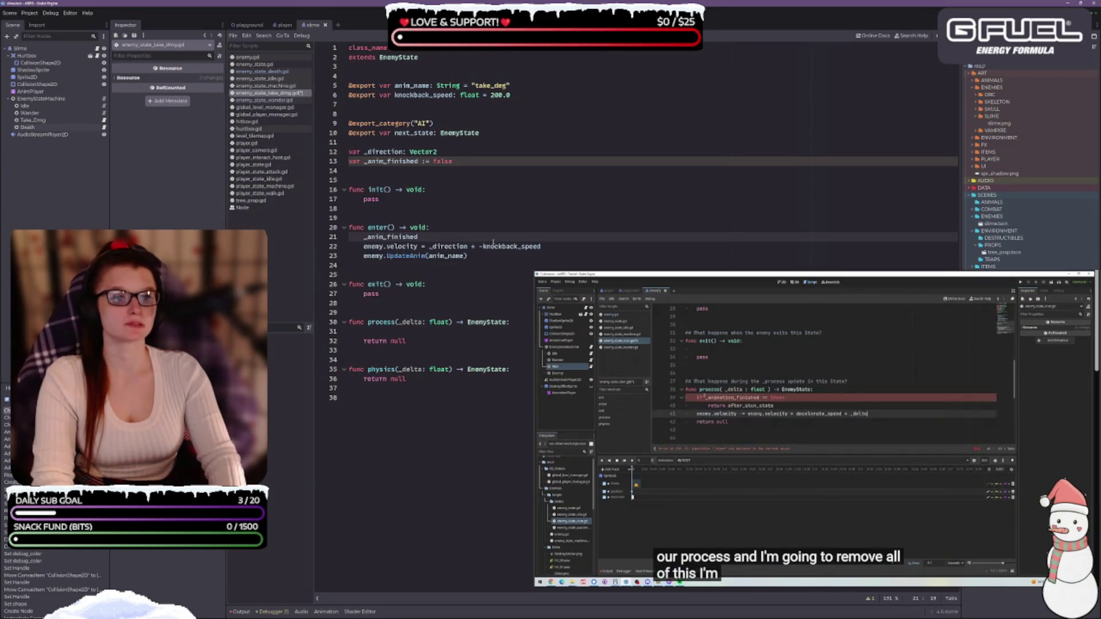
text(= false)
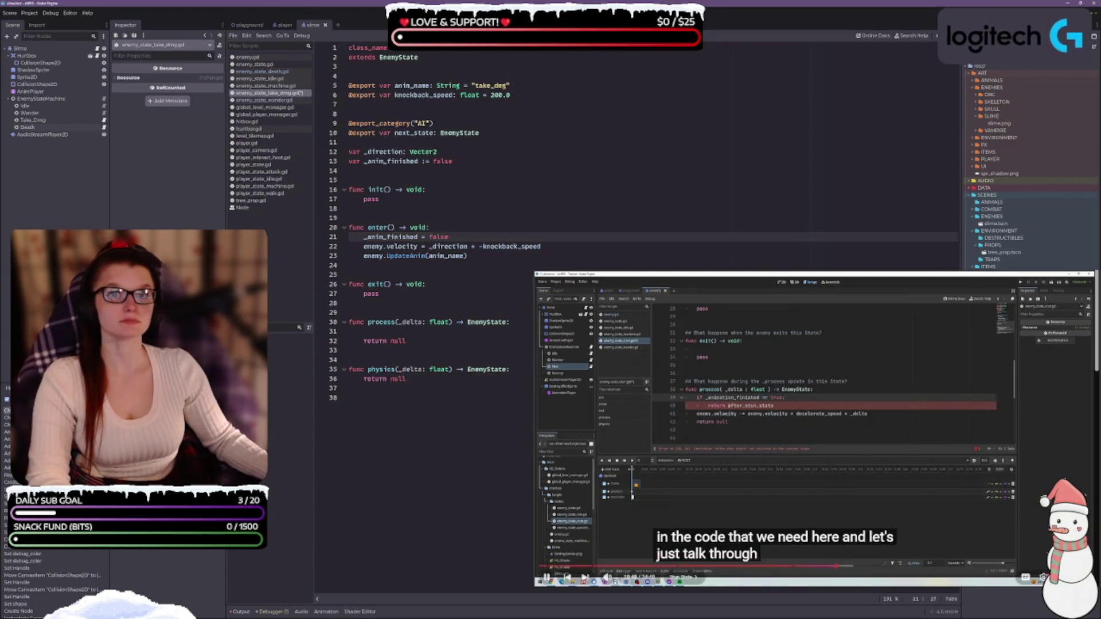
click(421, 339)
click(420, 334)
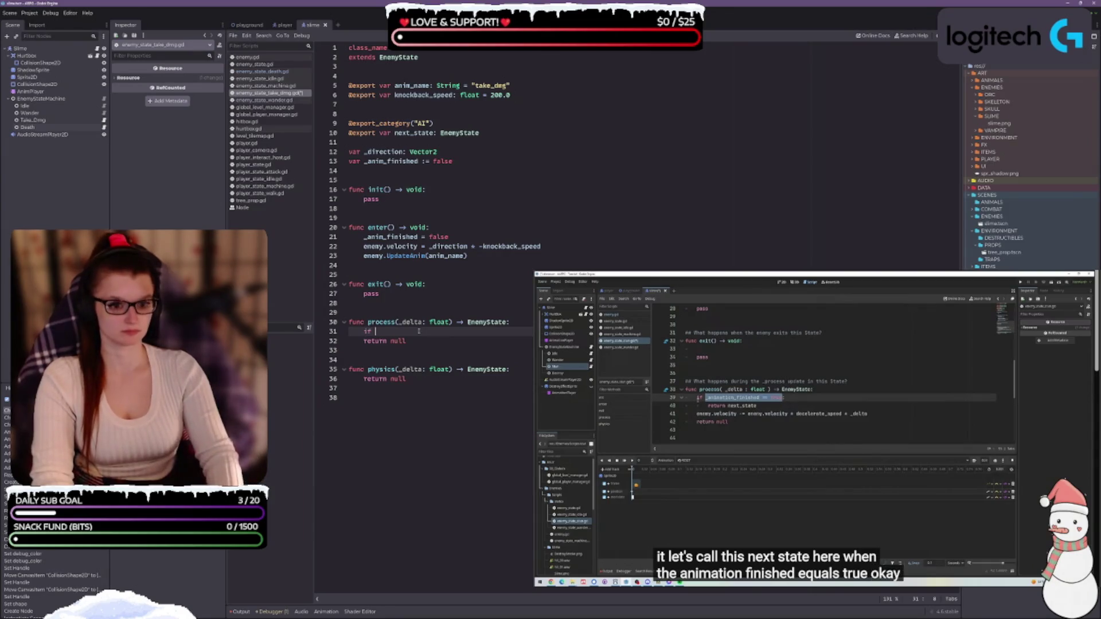
Add 'if _anim_finished == true: return next_state' above return null in process()
text(_anim)
key(Return)
text(== true:)
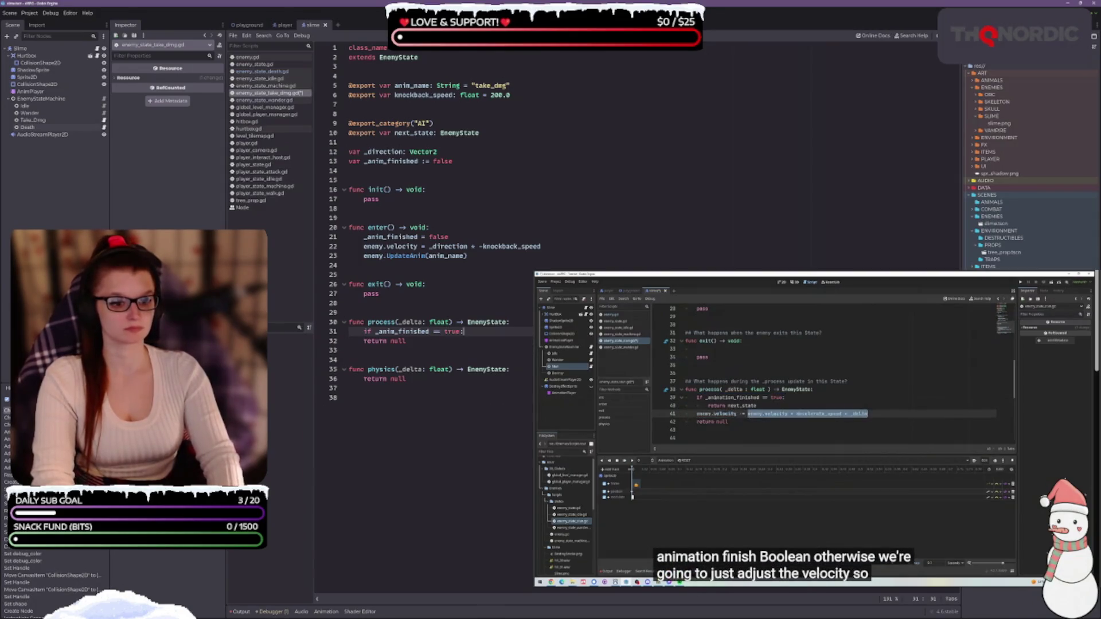
key(Return)
text(return next_state)
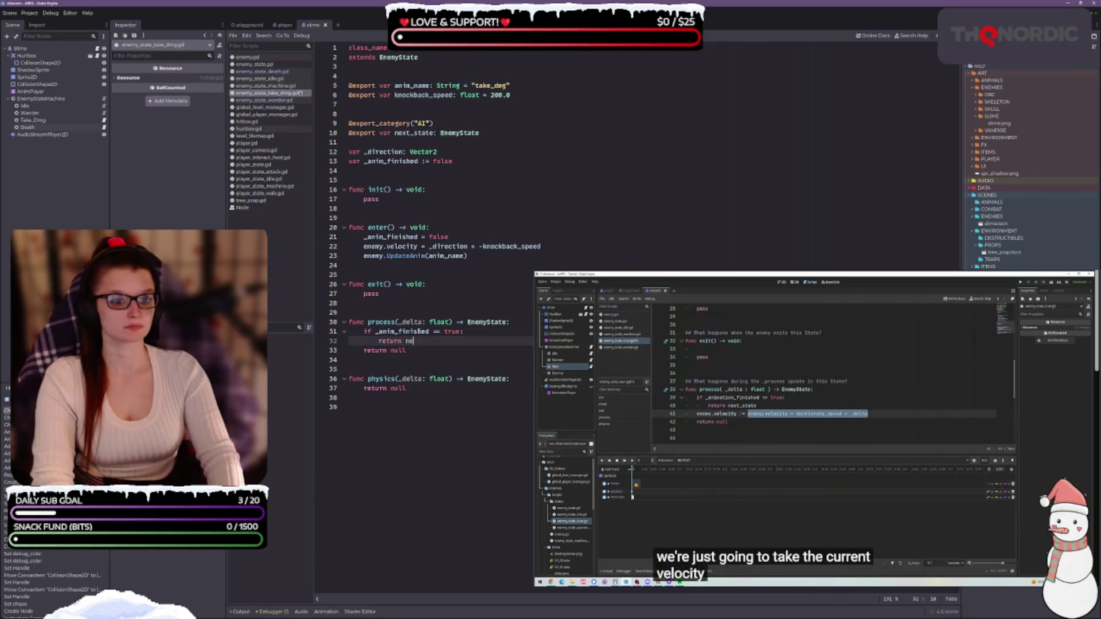
key(Return)
key(Return)
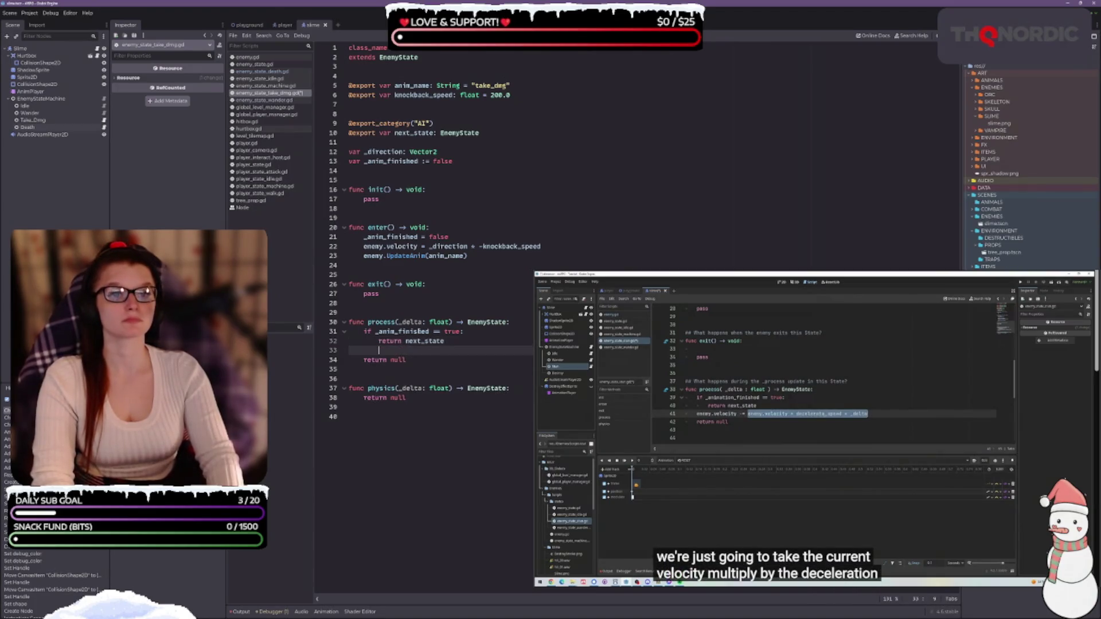
text(enemy.)
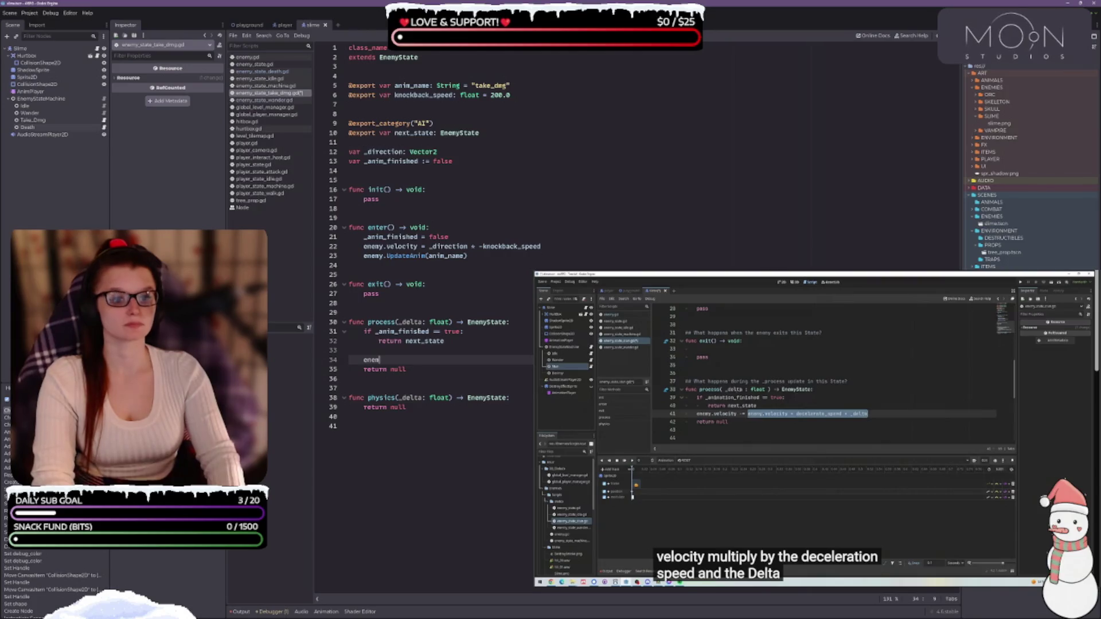
text(velocity)
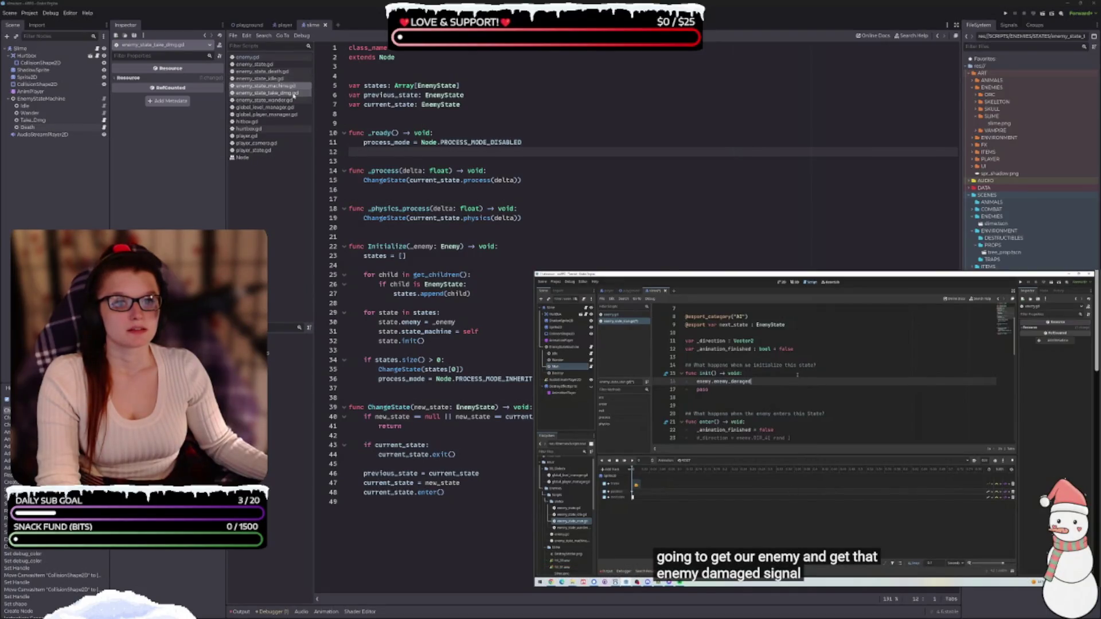
In init(), connect enemy.EnemyDamaged to an _OnEnemyDamaged handler
click(293, 94)
click(439, 202)
key(Return)
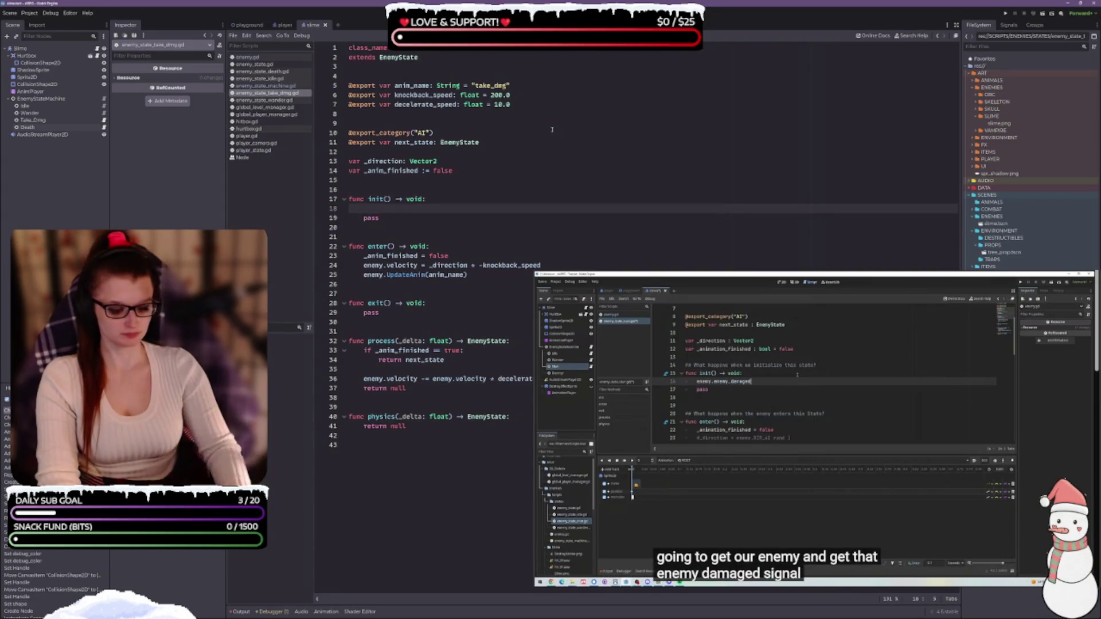
text(enemy.)
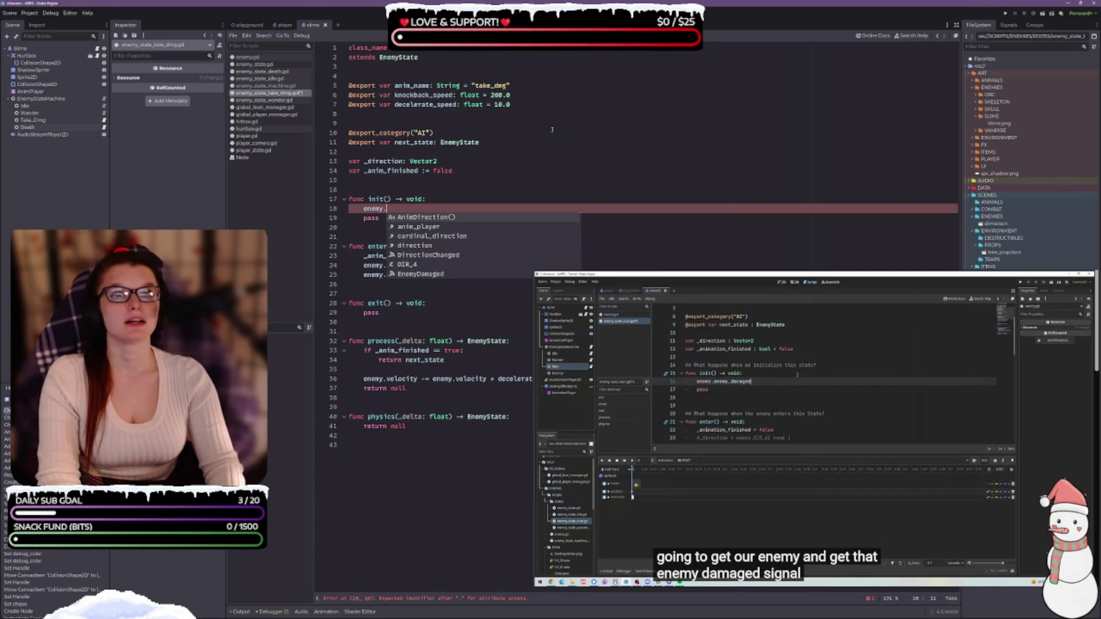
text(Enemy)
key(Return)
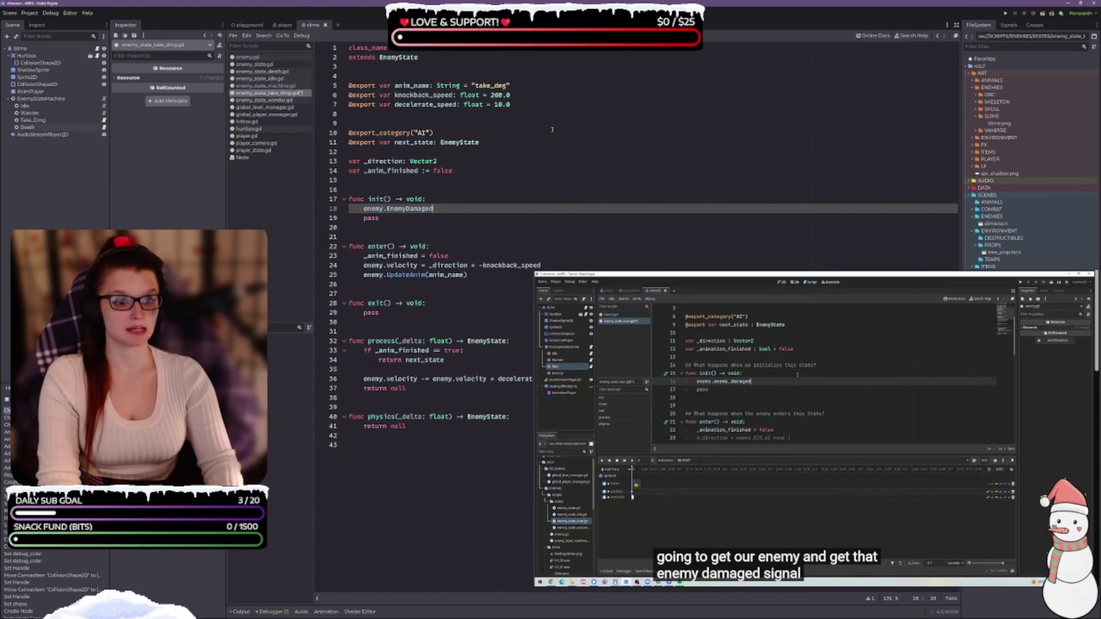
key(XF86AudioPlay)
key(XF86AudioPlay)
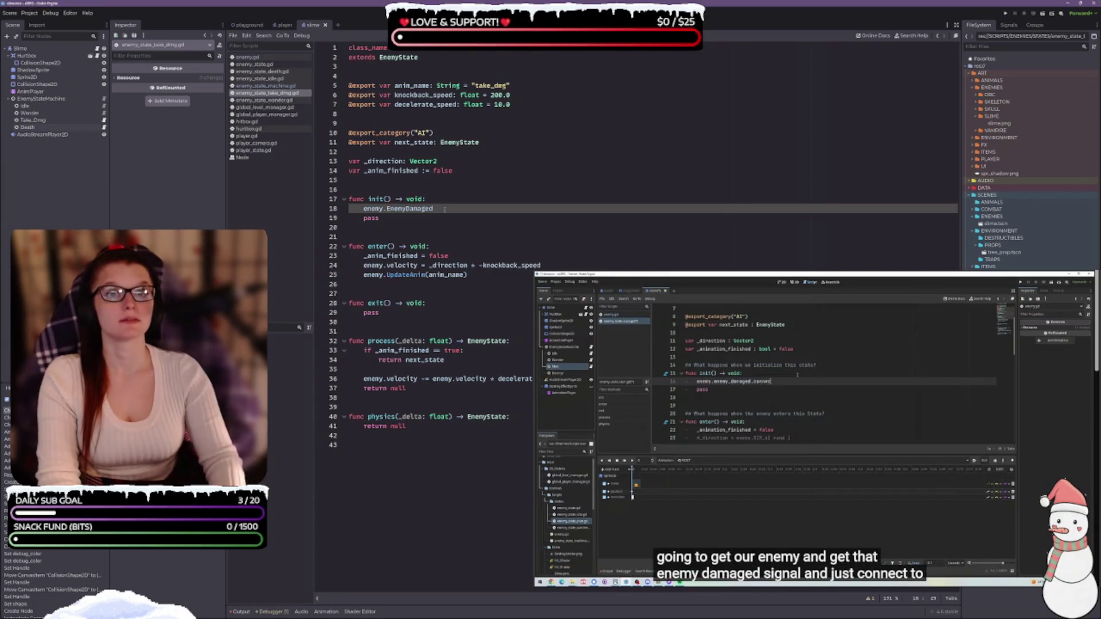
text(.conn)
key(Return)
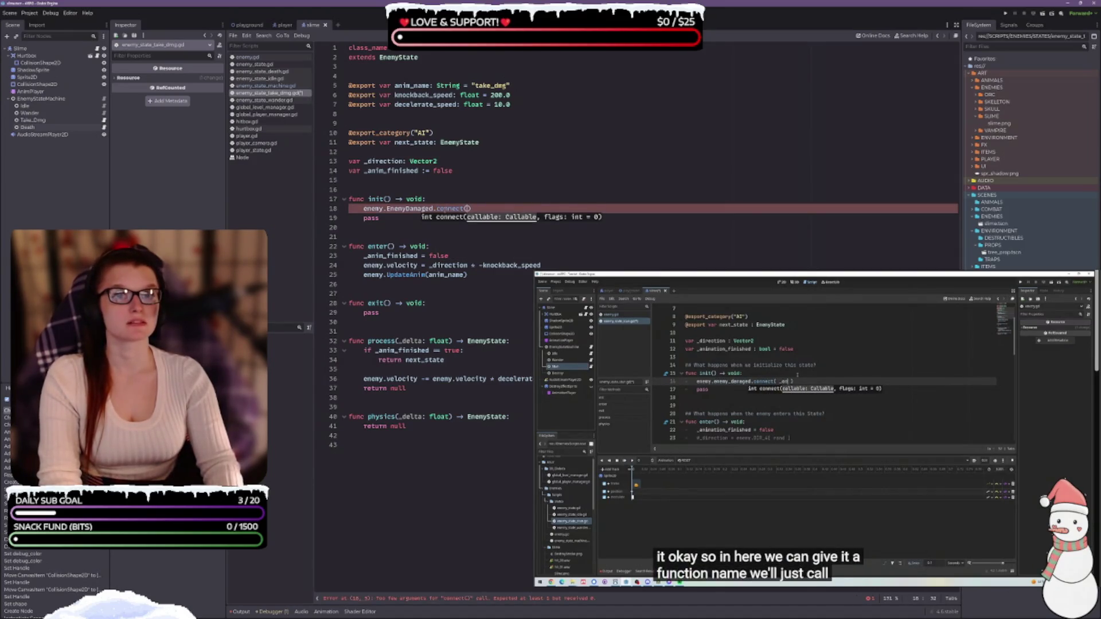
text(_on)
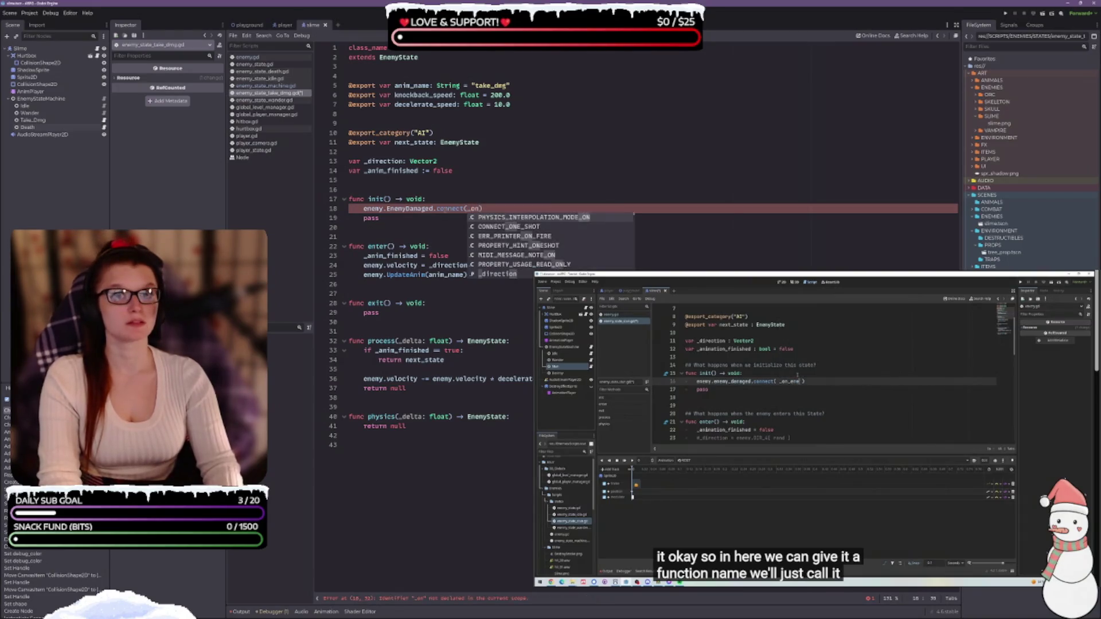
text(En)
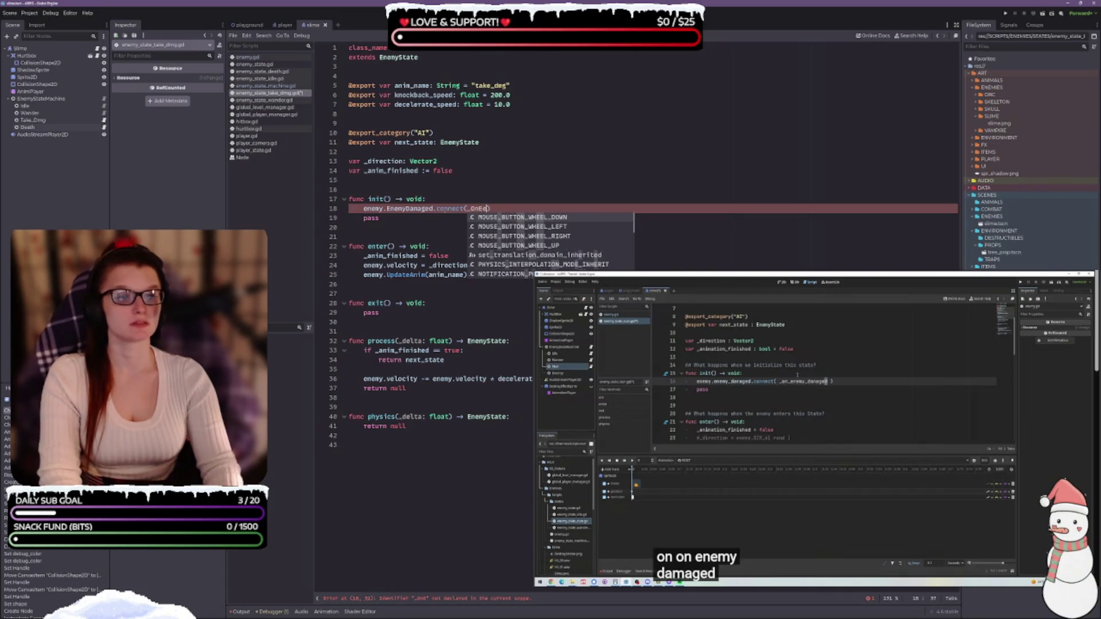
text(nemyDamange)
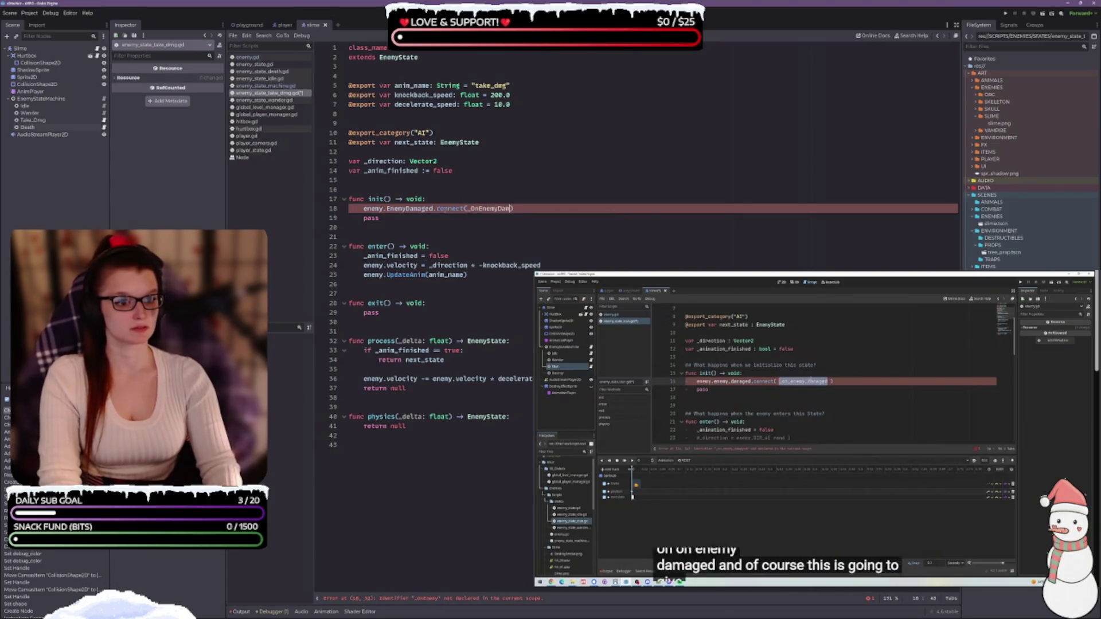
key(BackSpace)
key(BackSpace)
key(BackSpace)
text(ged)
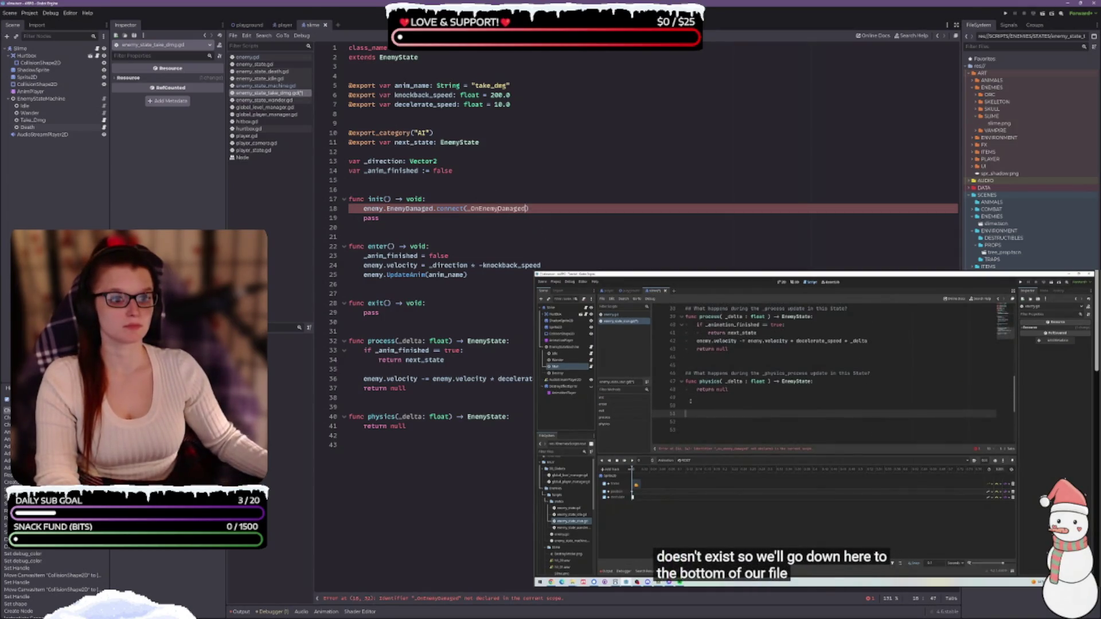
Add an _OnEnemyDamaged() -> void function calling state_machine.ChangeState(self)
click(427, 437)
key(Return)
key(Return)
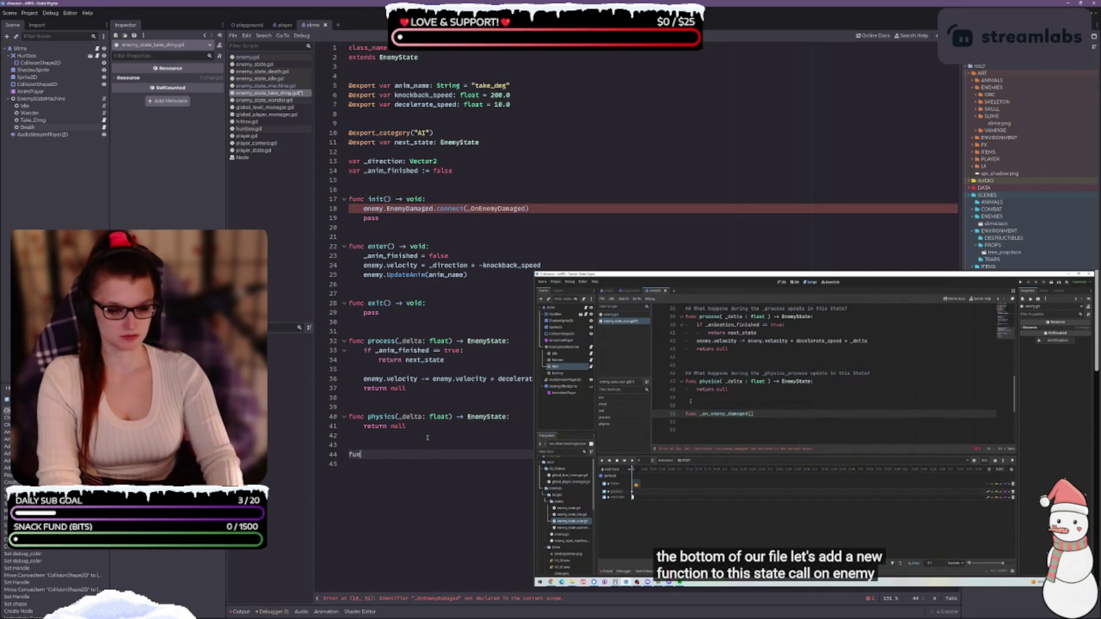
text(_OnEnemyDamaged() -)
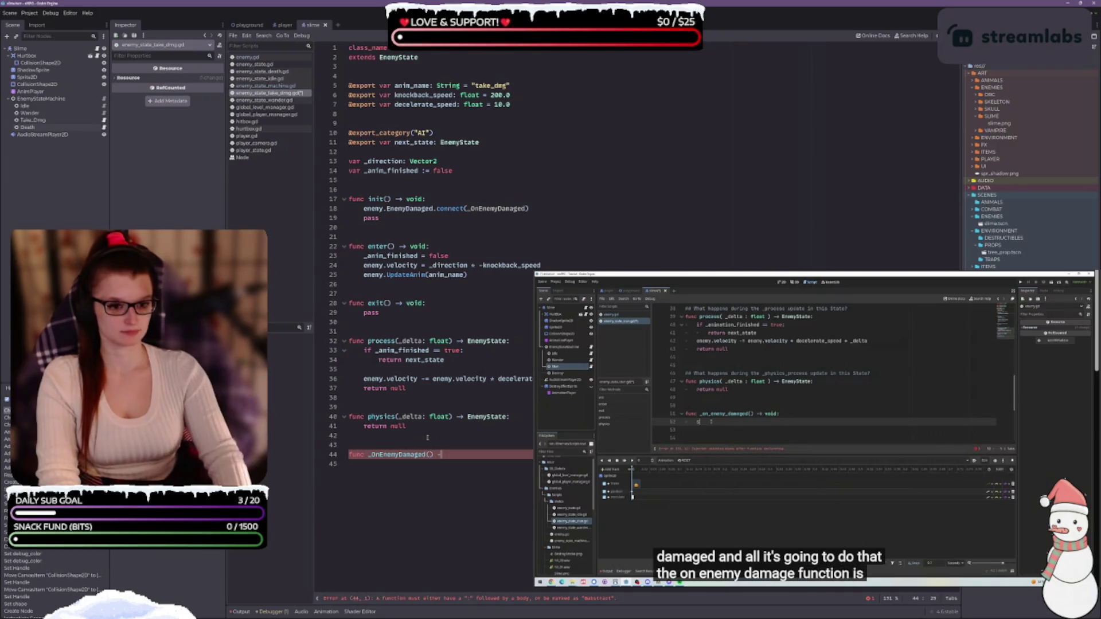
text(> void:)
key(Return)
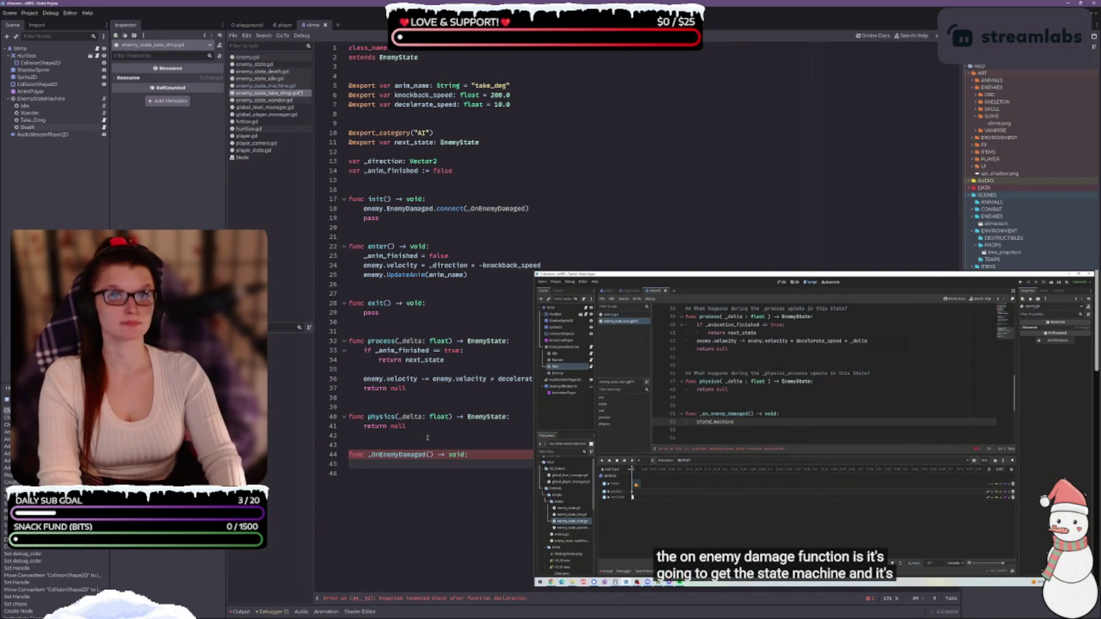
text(state)
key(Return)
text(.chan)
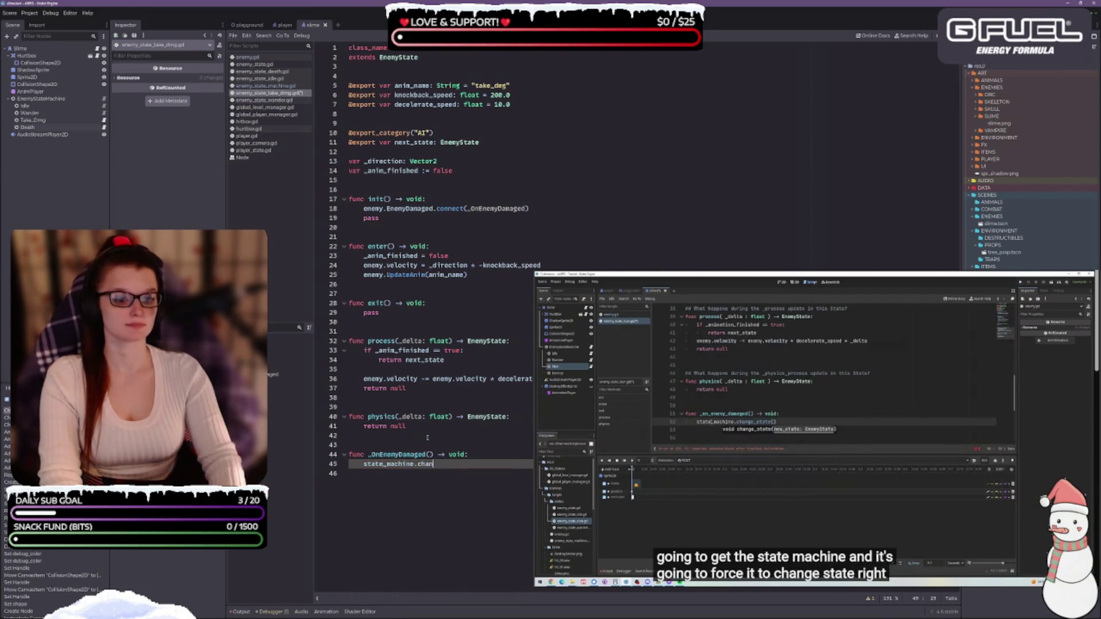
key(Return)
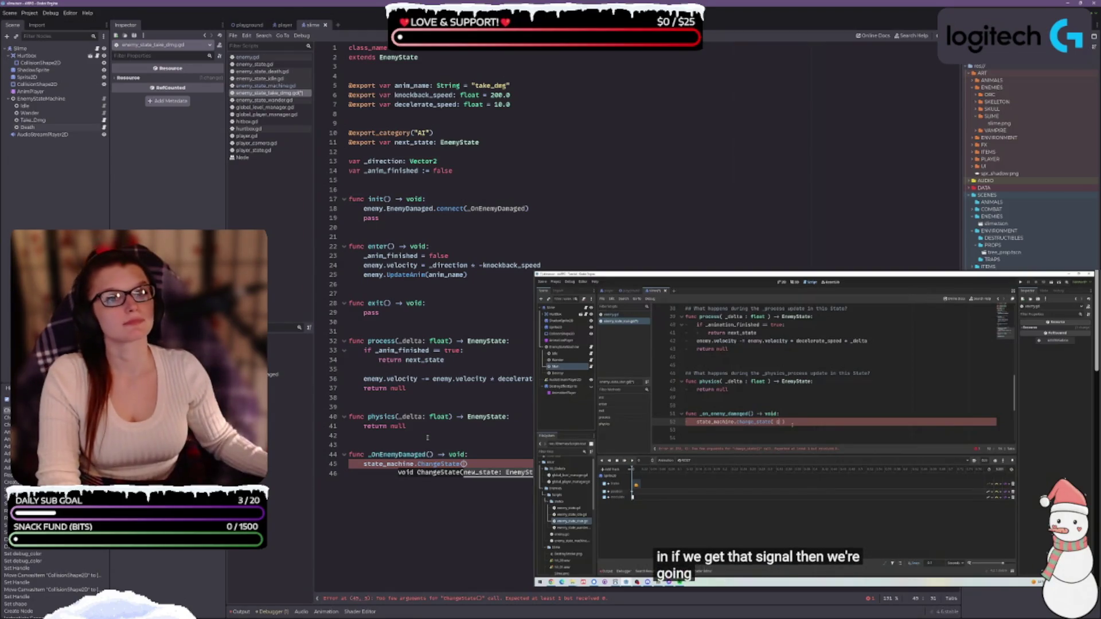
text(self)
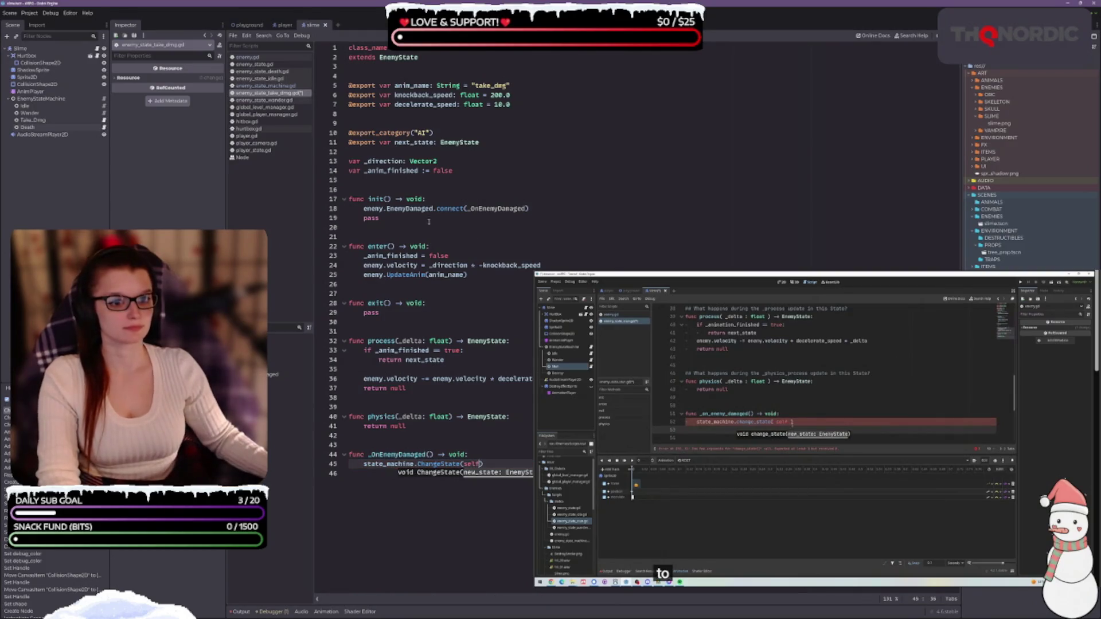
Delete the leftover pass line from init()
click(400, 218)
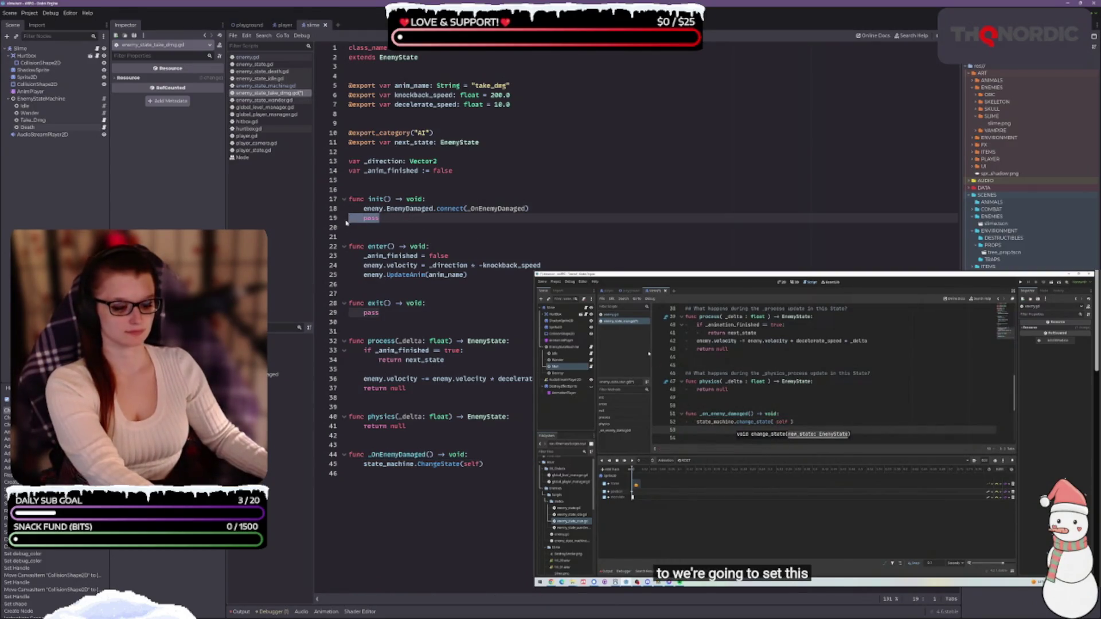
key(Delete)
key(ctrl+End)
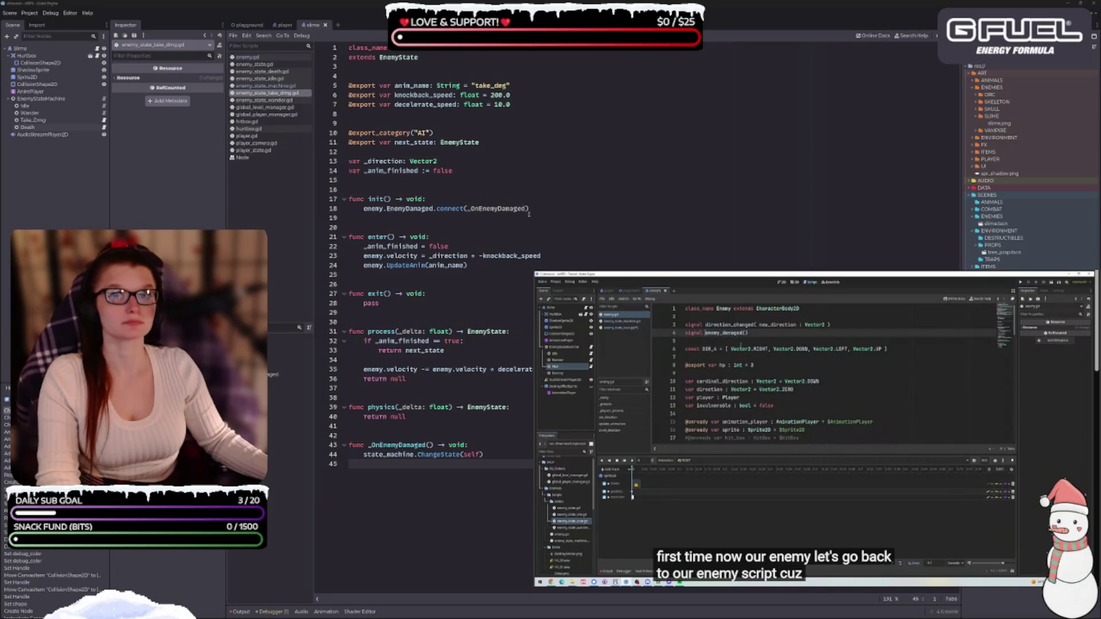
click(276, 57)
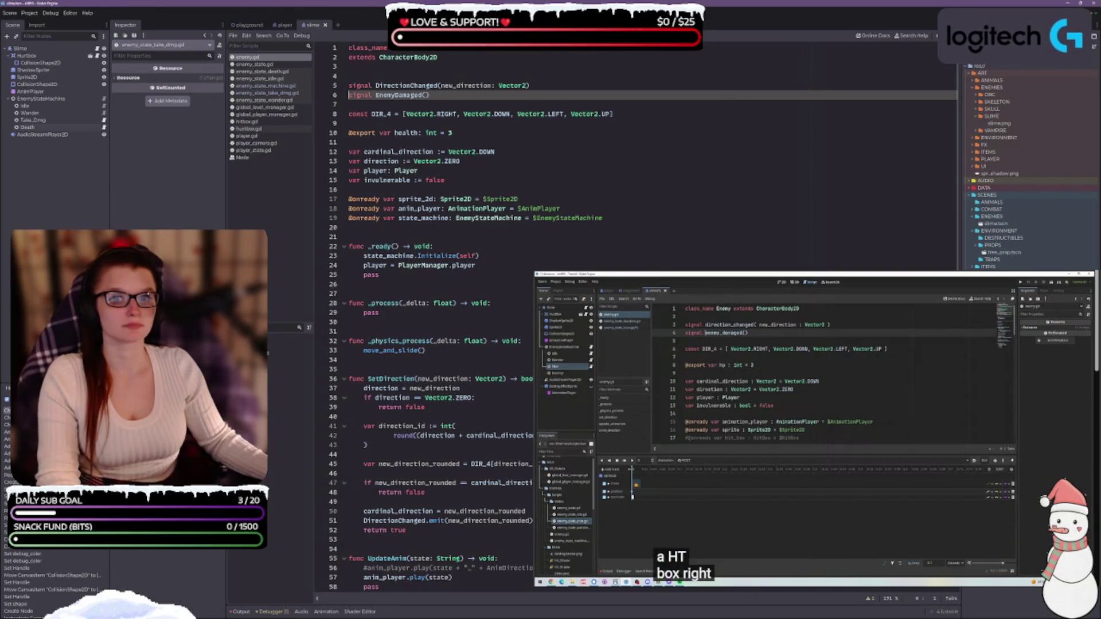
Review enemy.gd's EnemyDamaged and DirectionChanged signals and health export of 3, then select the Slime node
scroll(459, 315, down, 4)
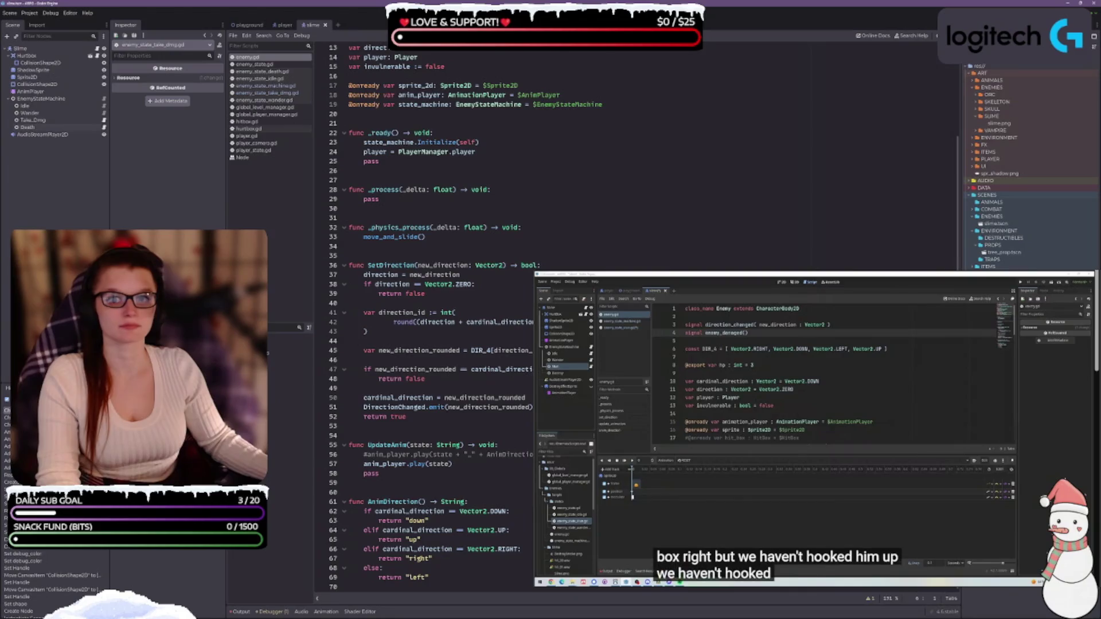
scroll(458, 315, up, 4)
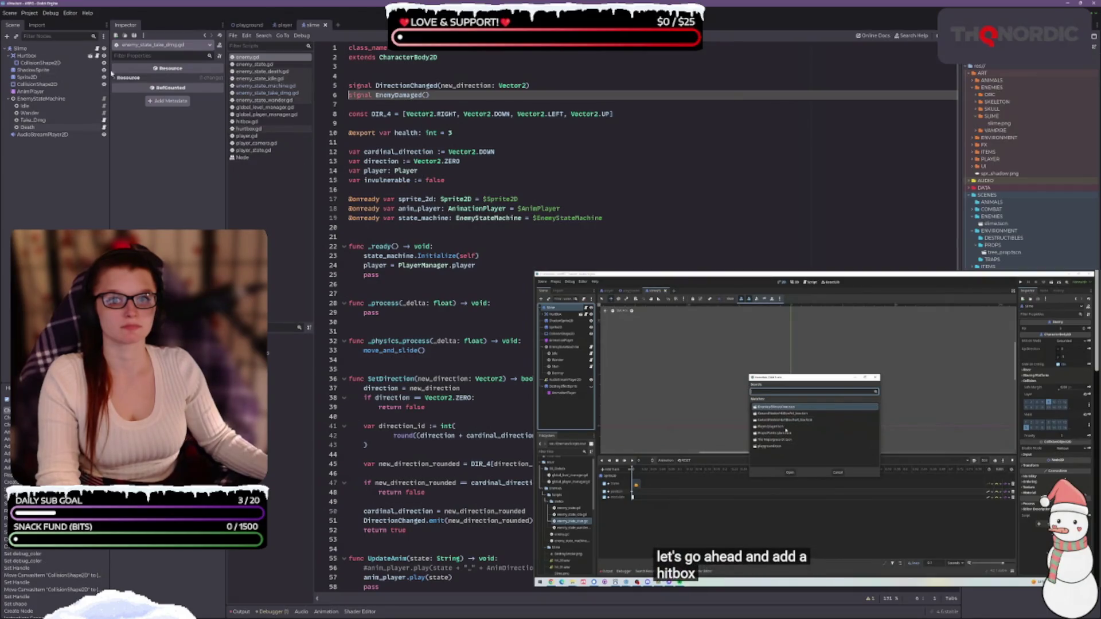
click(38, 50)
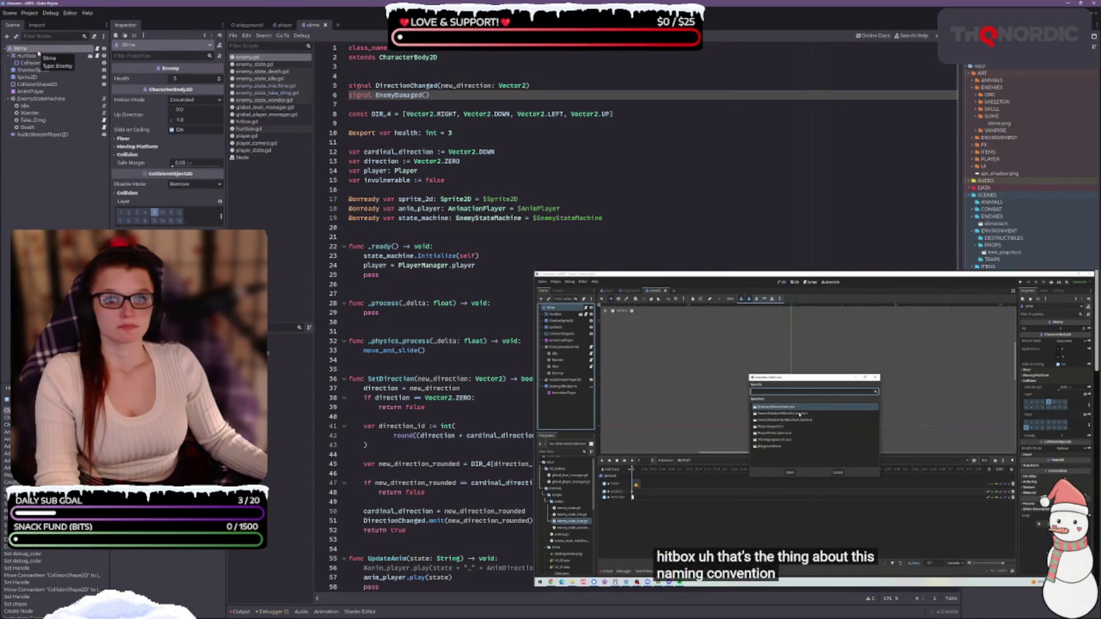
Instance hitbox.tscn under Slime and move the Hitbox node above the Hurtbox
right_click(38, 52)
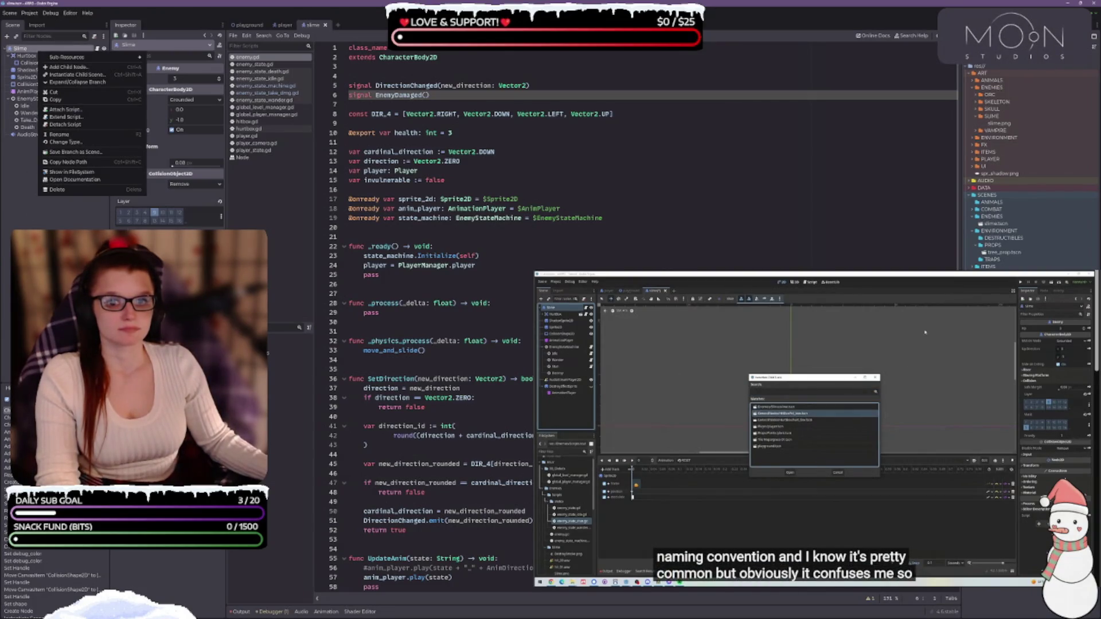
key(Escape)
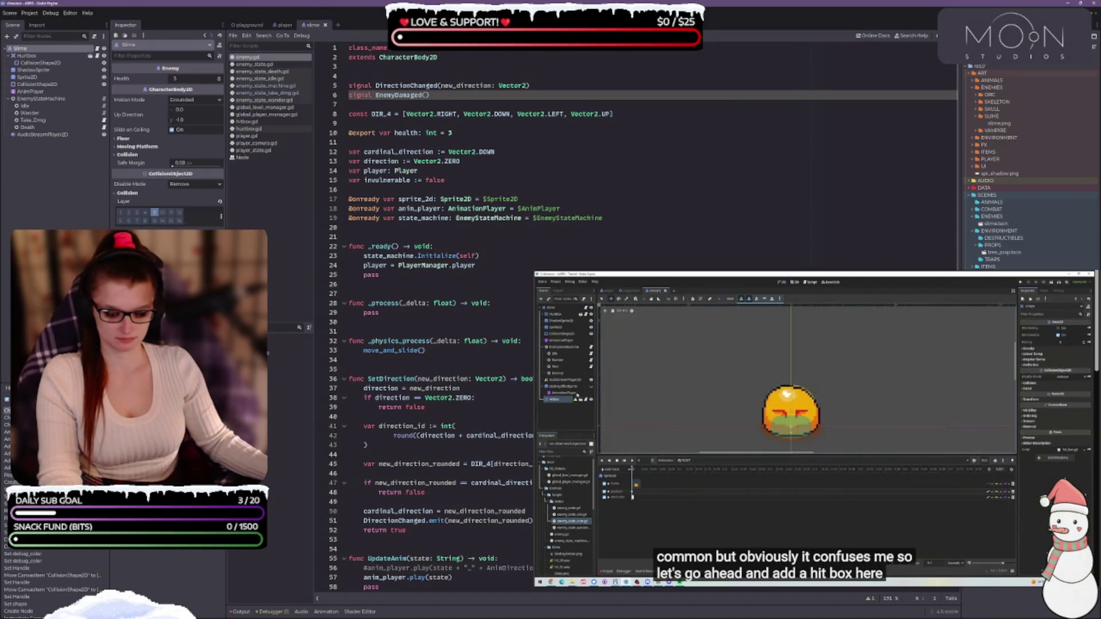
key(ctrl+shift+a)
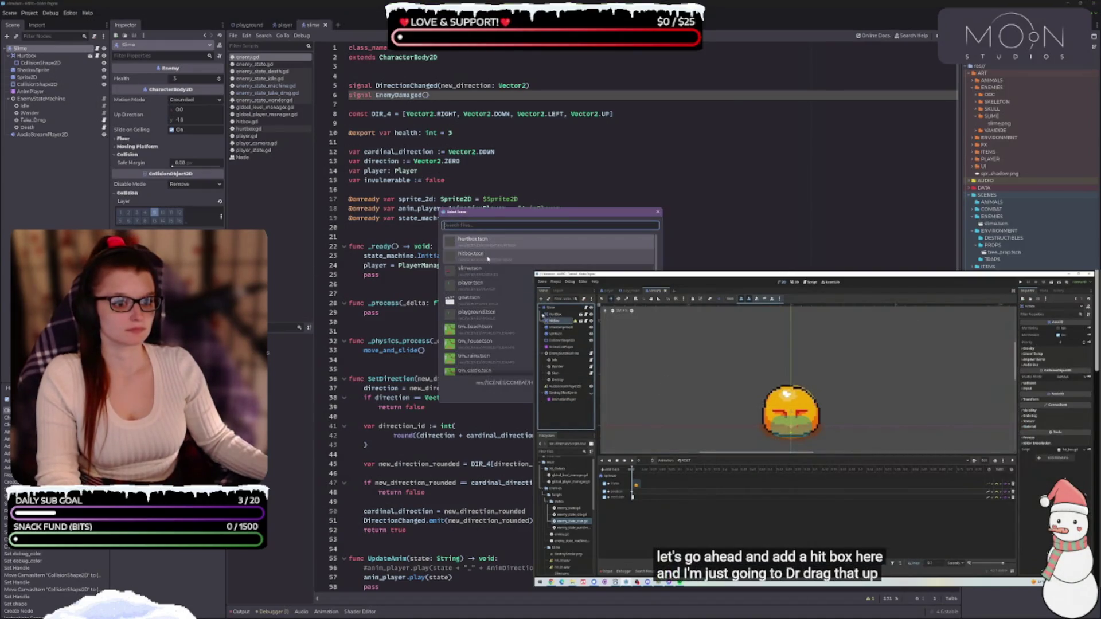
double_click(506, 258)
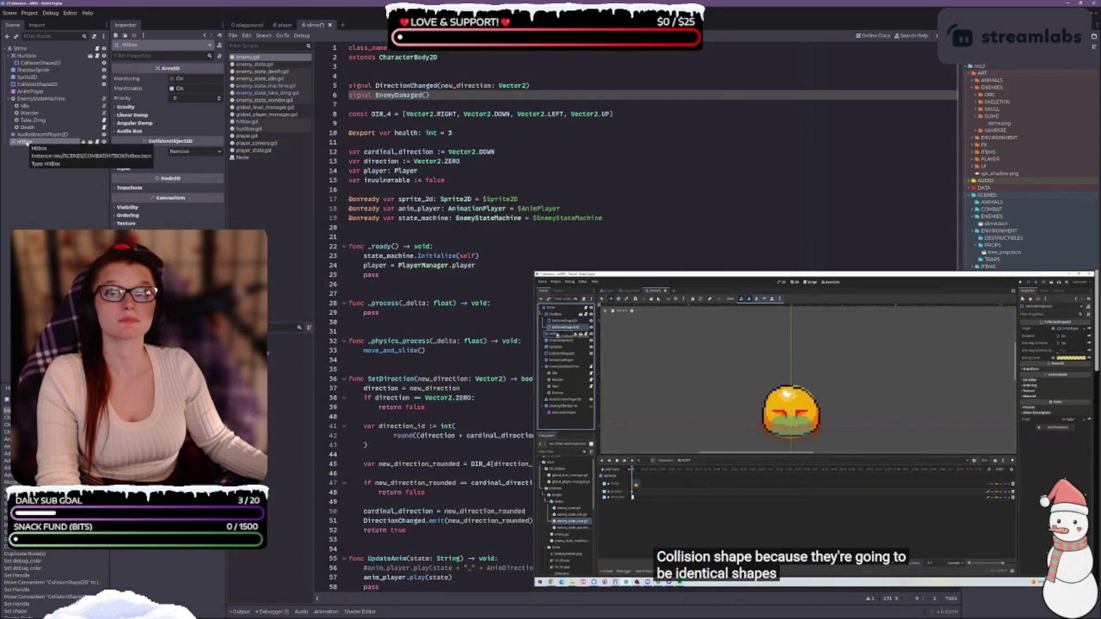
drag(23, 141, 29, 56)
Duplicate the Hurtbox's CollisionShape2D into Hitbox and save the slime scene
click(23, 63)
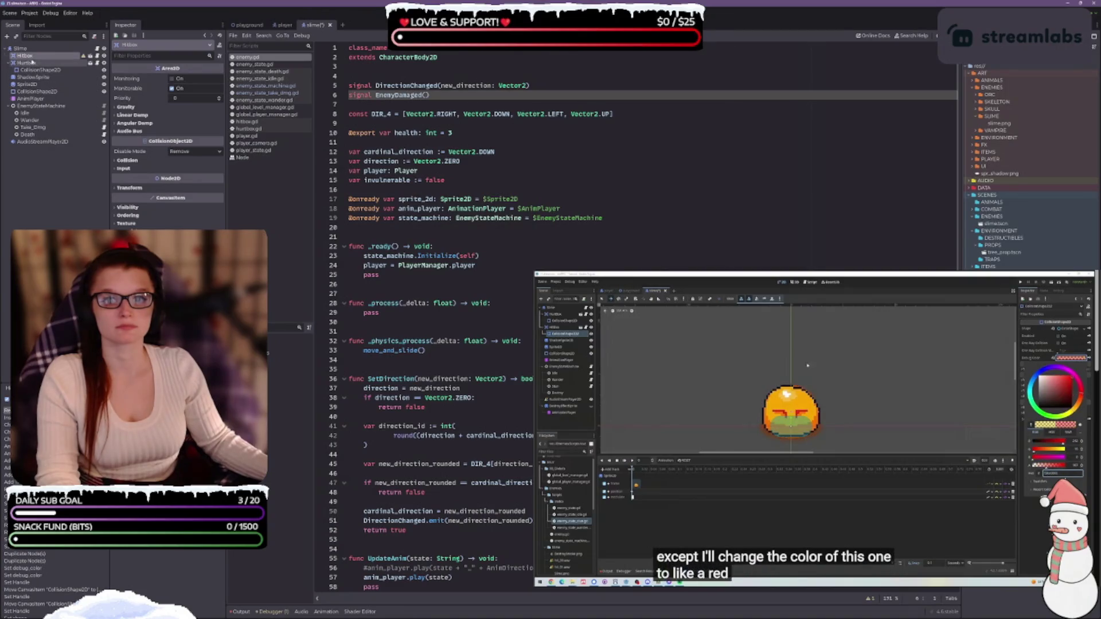
click(40, 70)
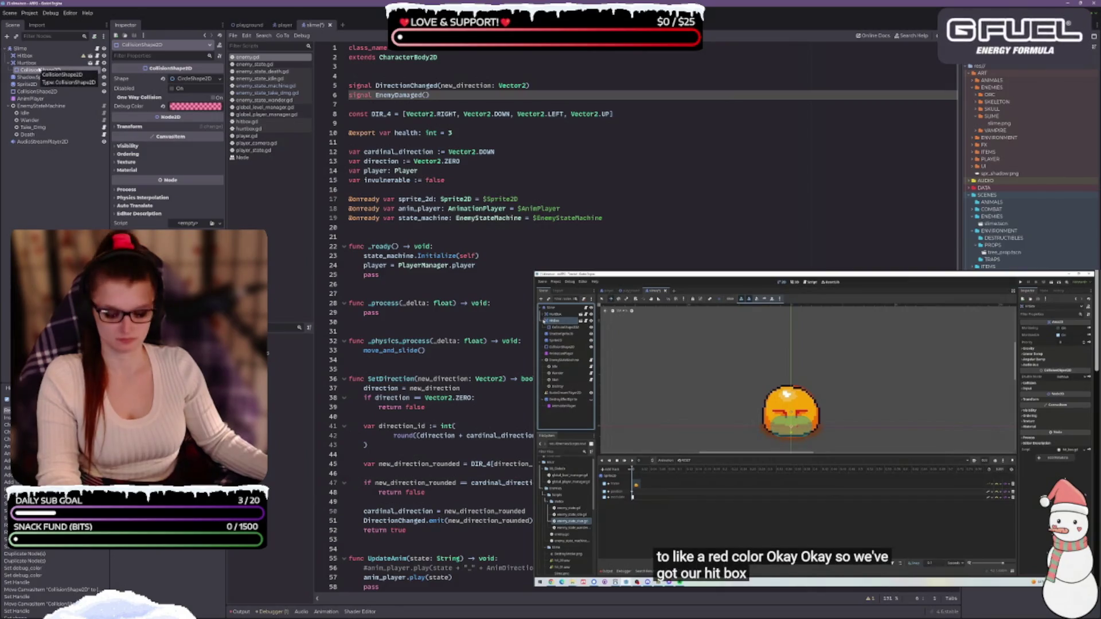
key(ctrl+d)
drag(40, 76, 31, 56)
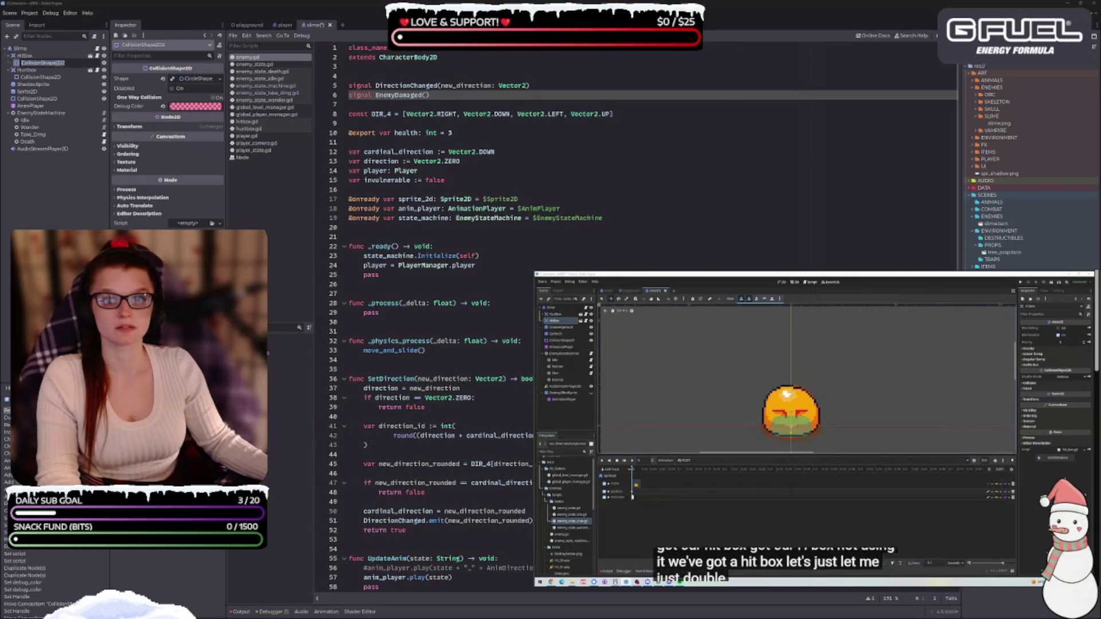
key(ctrl+s)
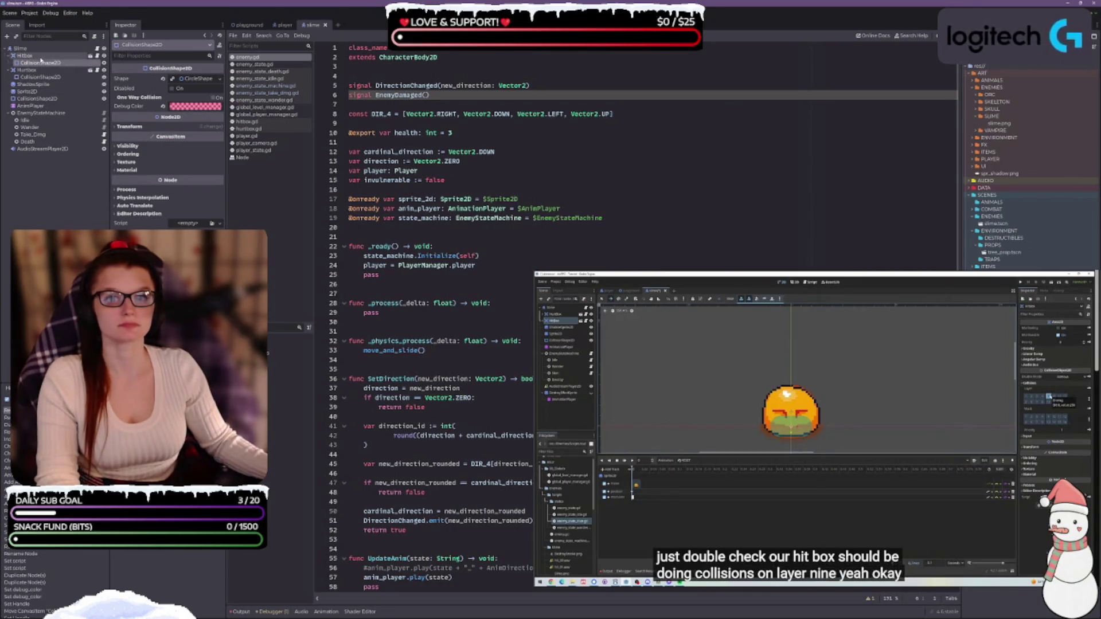
Inspect the Hitbox node's collision layer settings
click(34, 56)
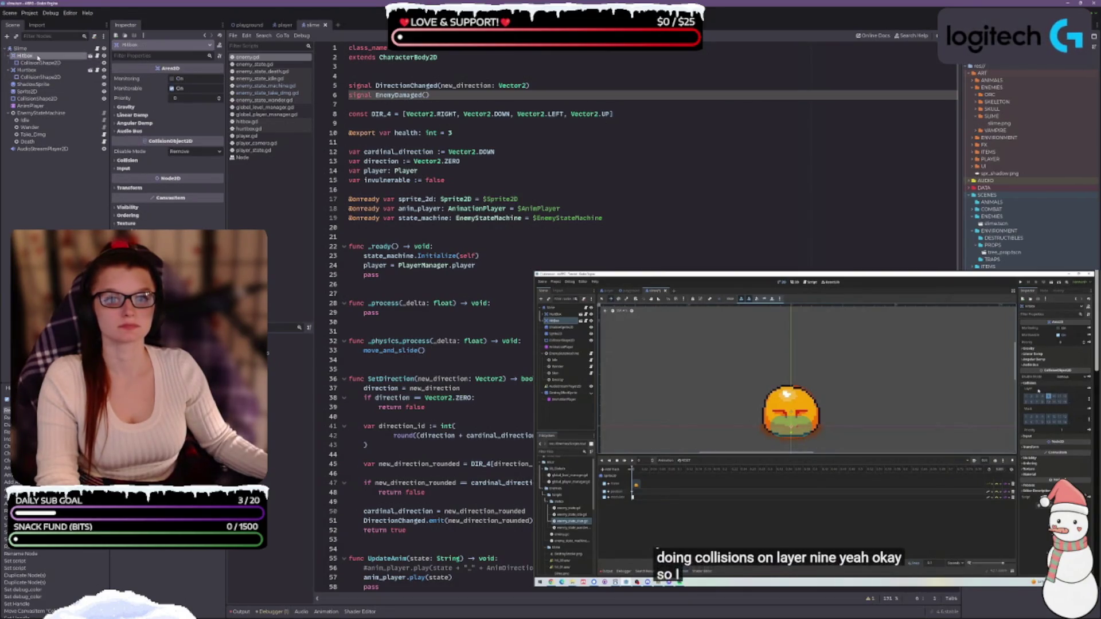
click(126, 161)
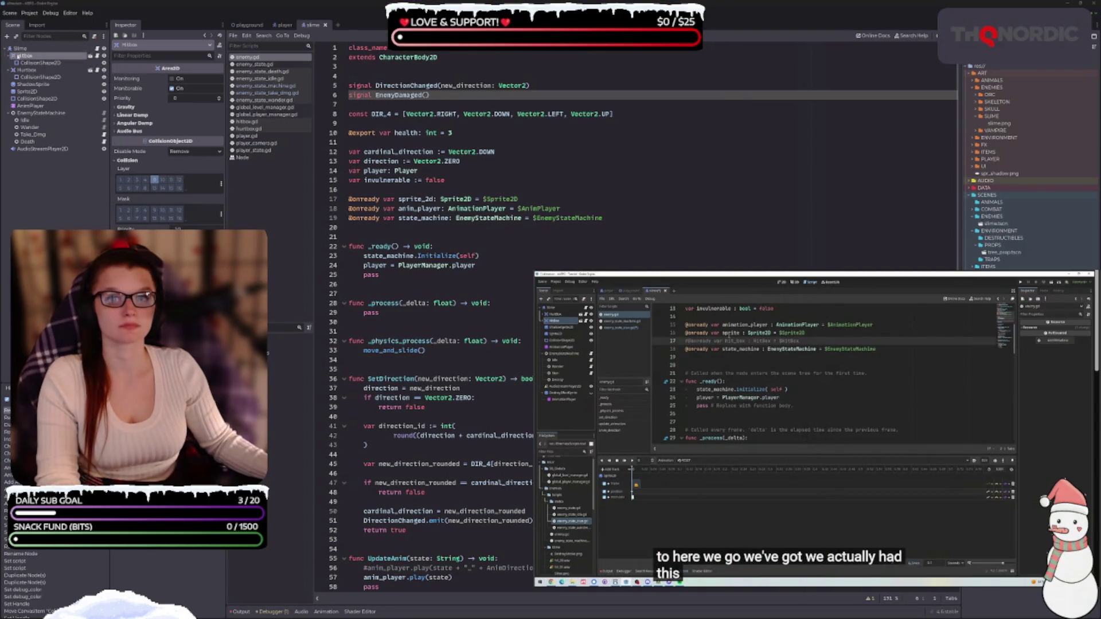
click(281, 168)
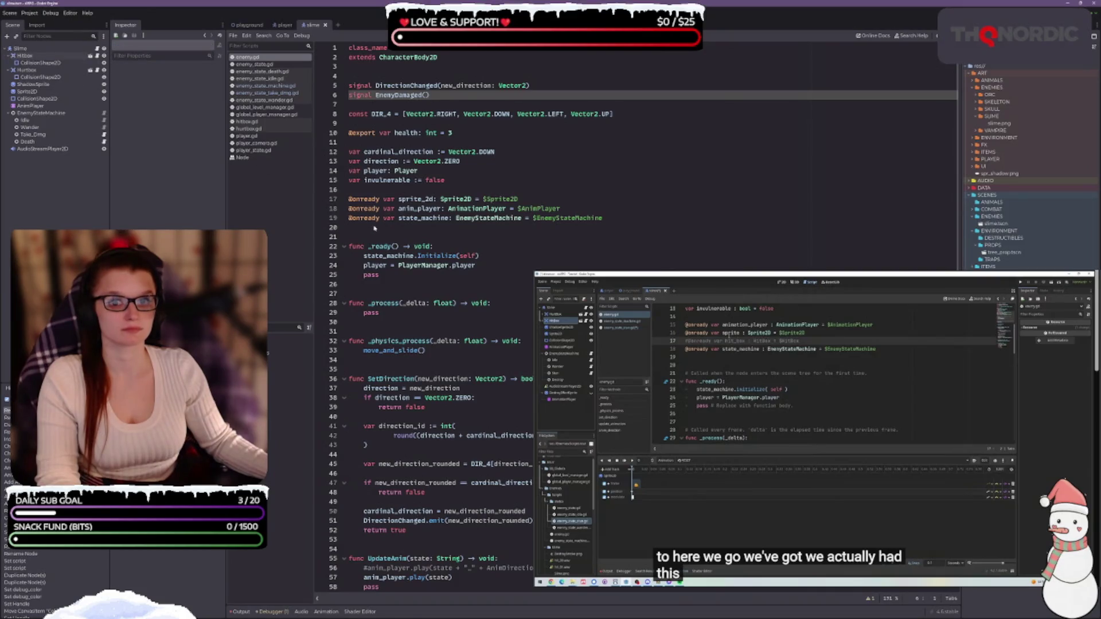
Add an onready hitbox: HitBox reference and write hitbox.Damaged.connect(_TakeDamage) in _ready()
drag(264, 158, 381, 228)
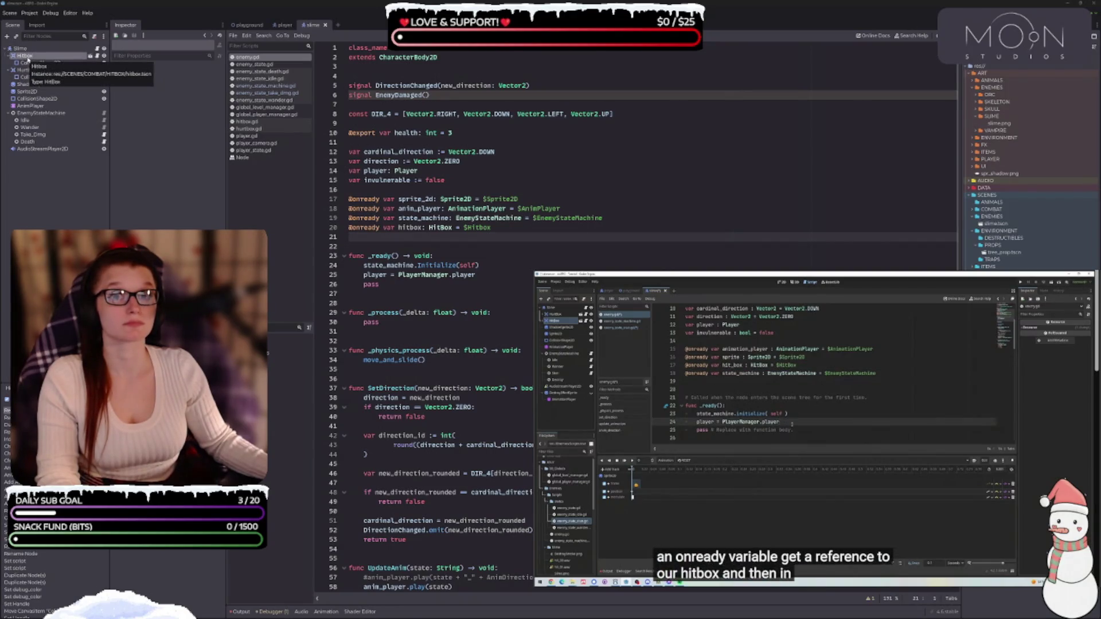
scroll(517, 246, down, 2)
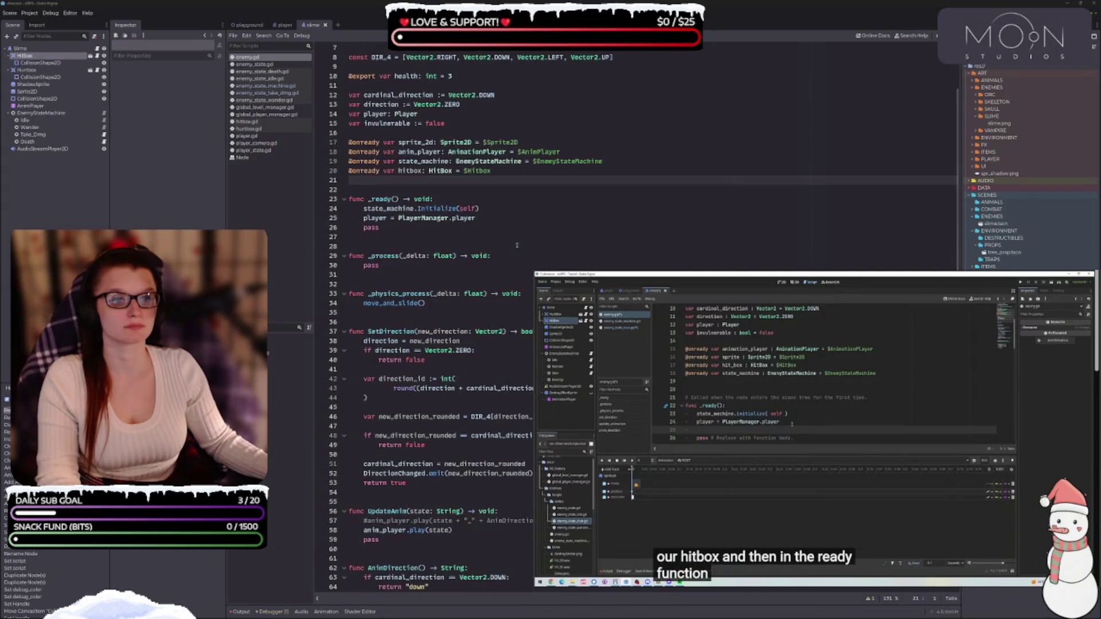
click(539, 217)
key(Return)
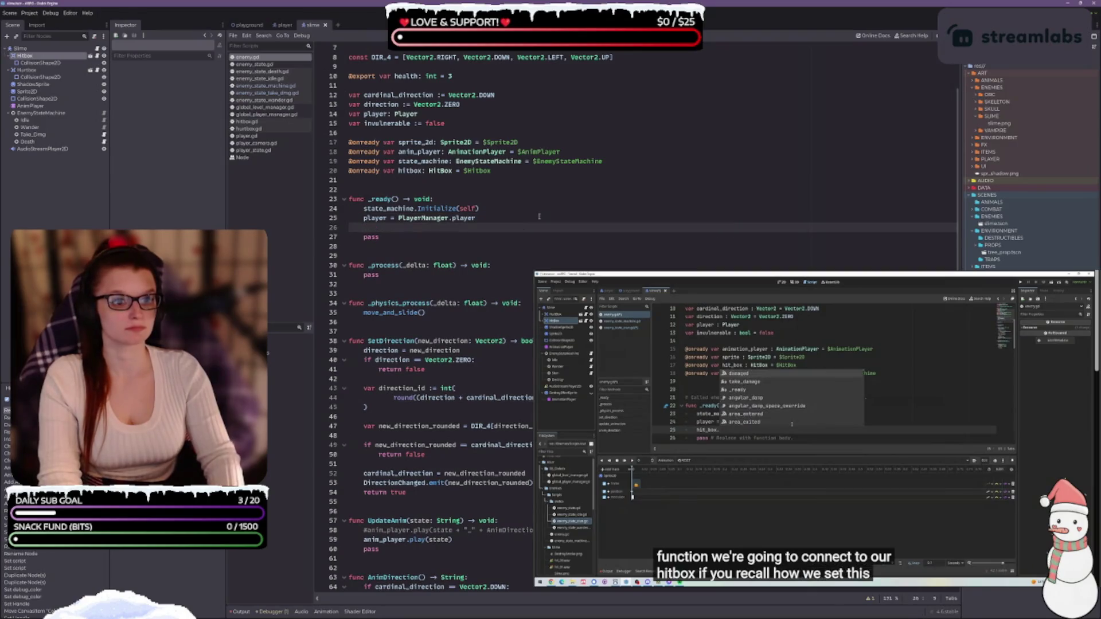
text(box.)
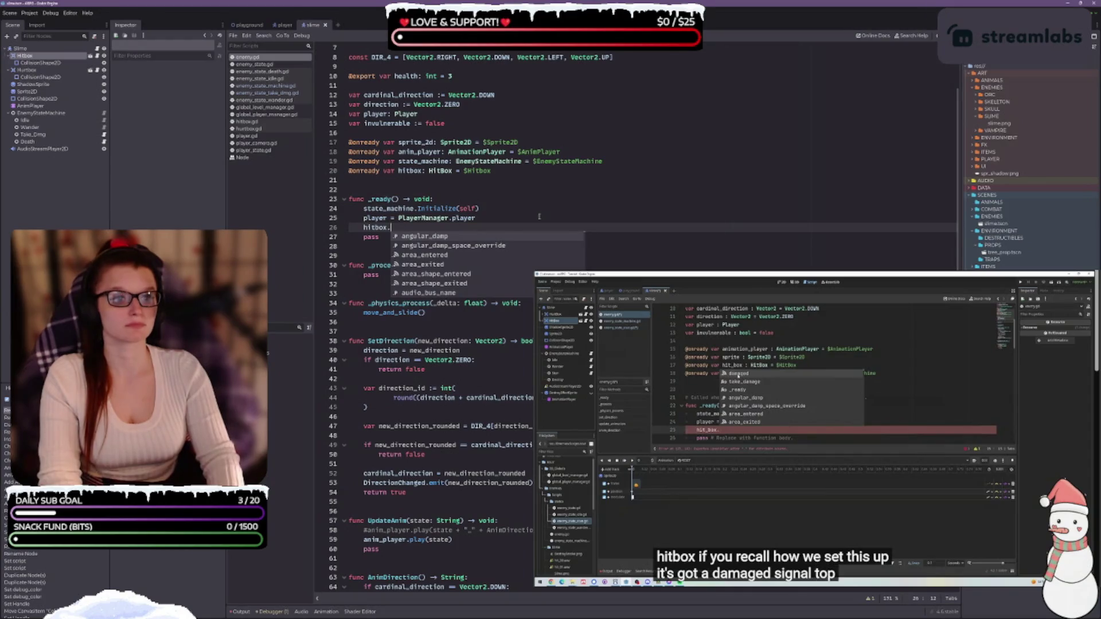
text(Damaged)
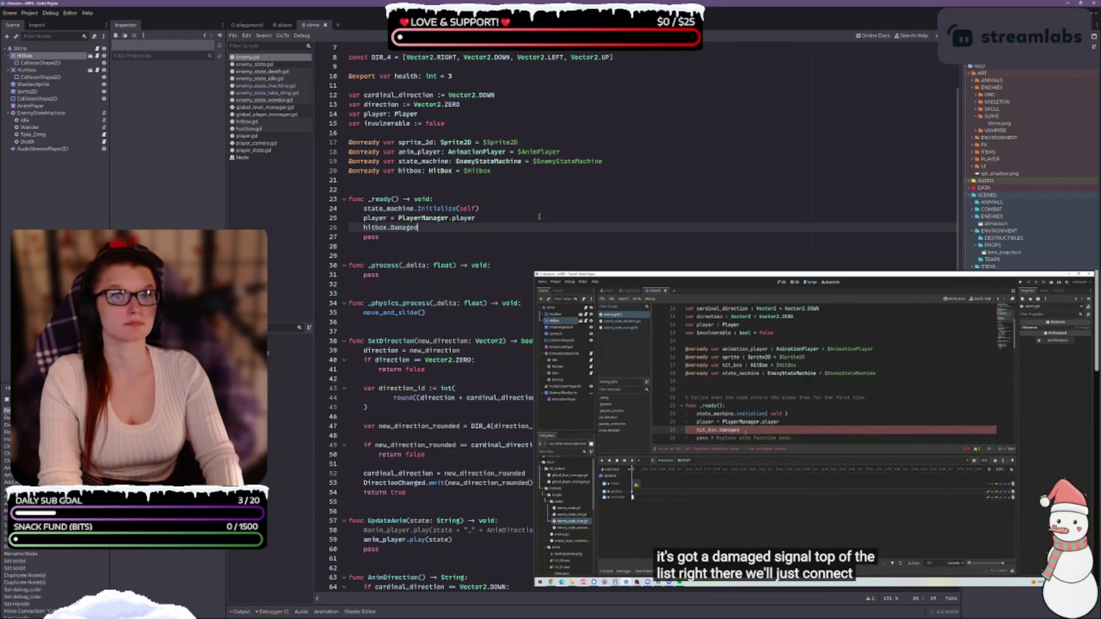
text(.connect()
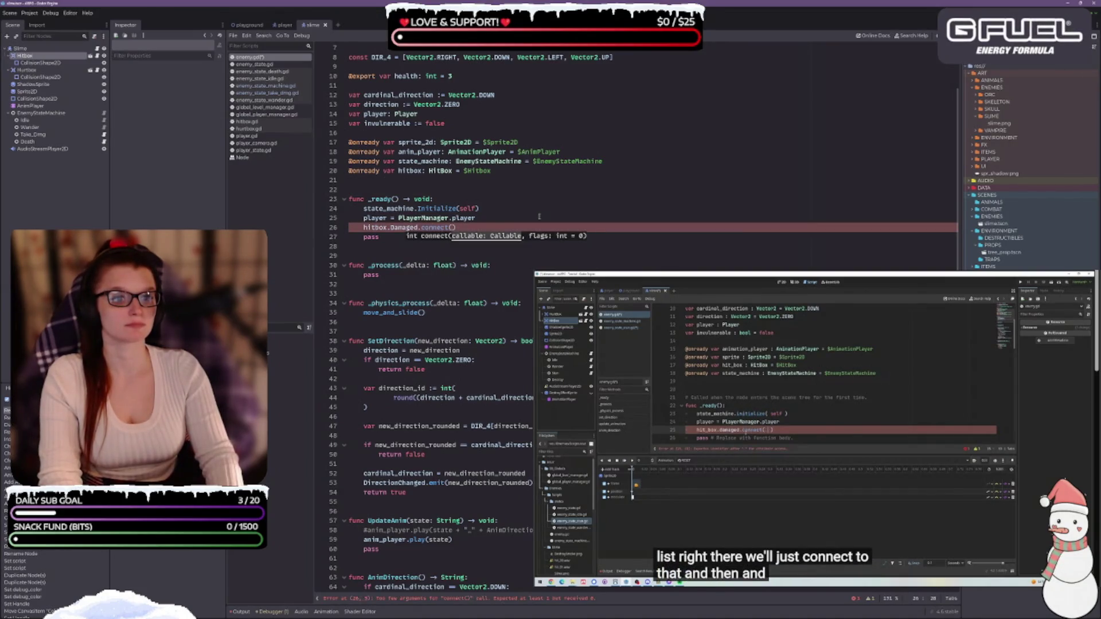
text(_)
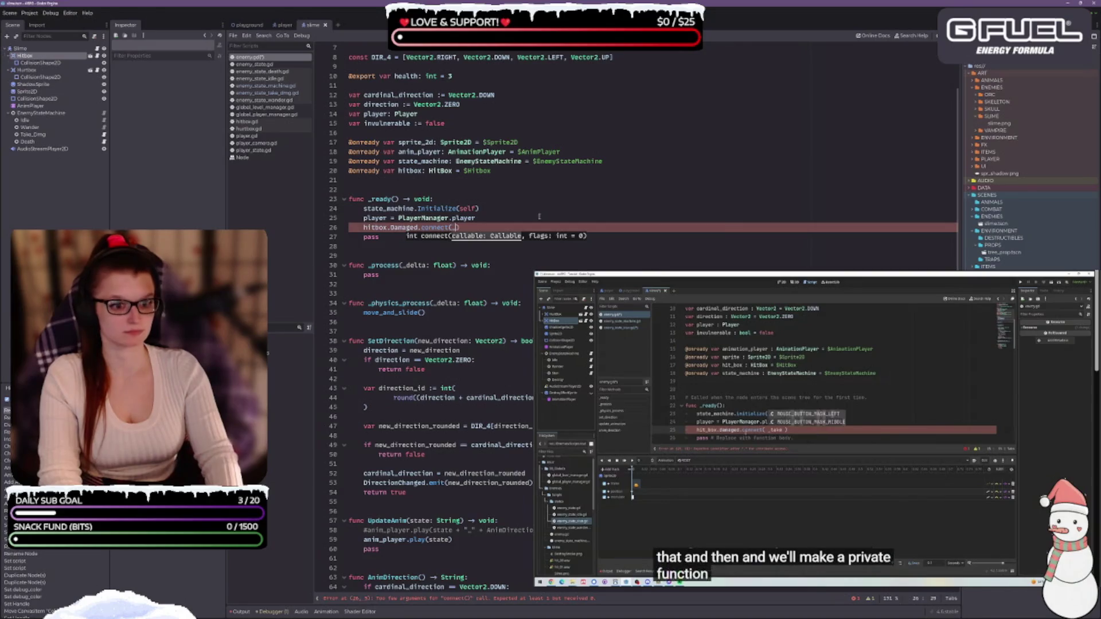
text(TakeDamage)
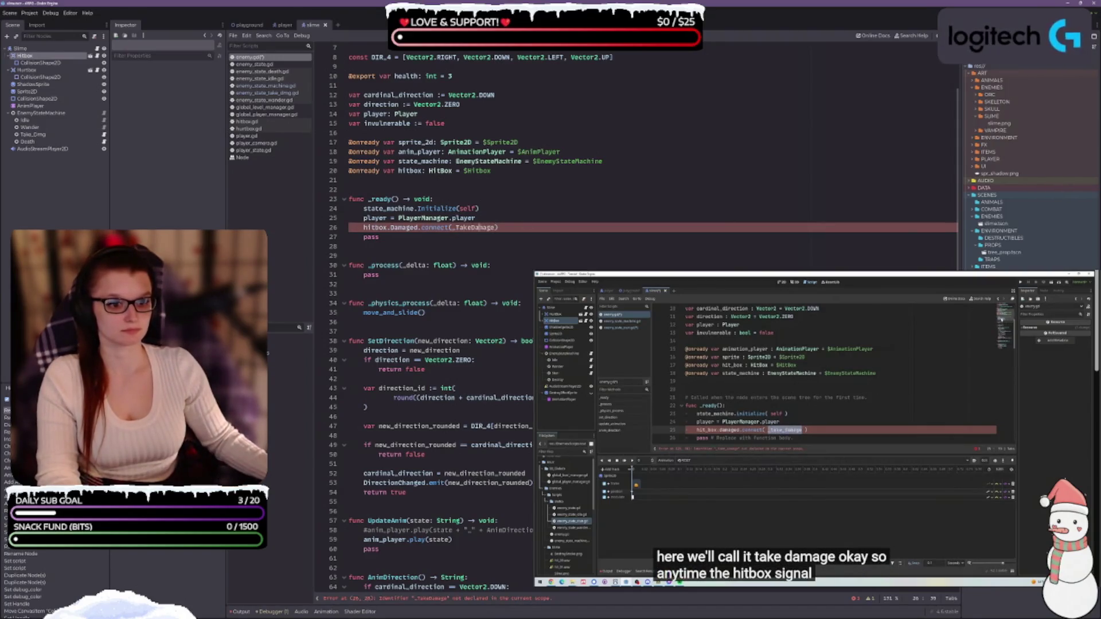
Declare func _TakeDamage(damage: int) -> void: at the end of the slime script
scroll(508, 537, down, 3)
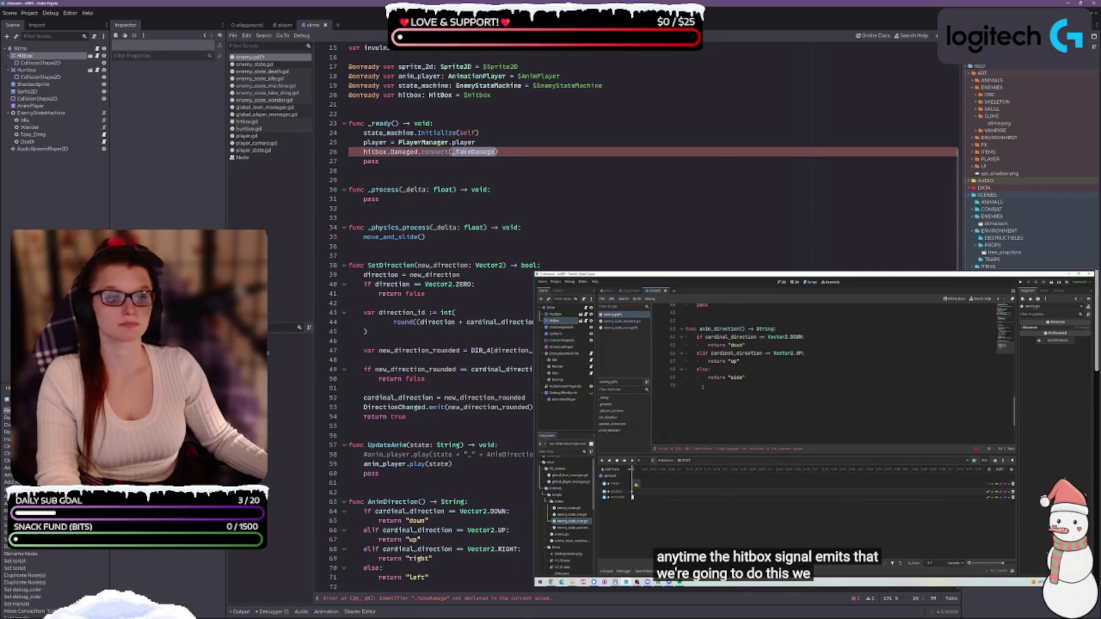
click(457, 584)
key(Return)
key(Return)
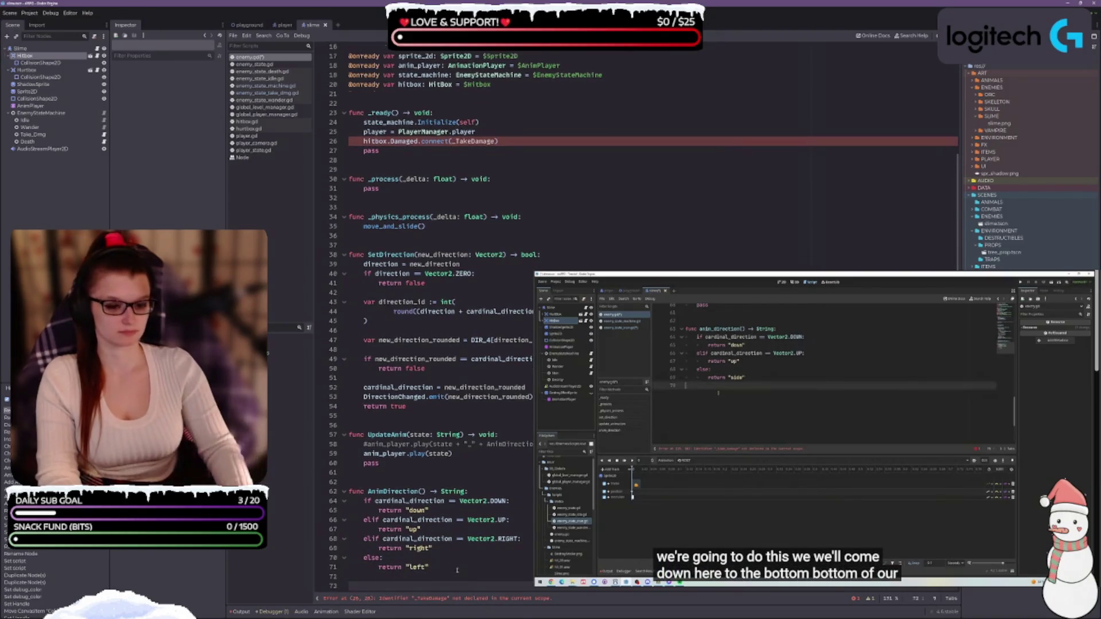
key(BackSpace)
key(BackSpace)
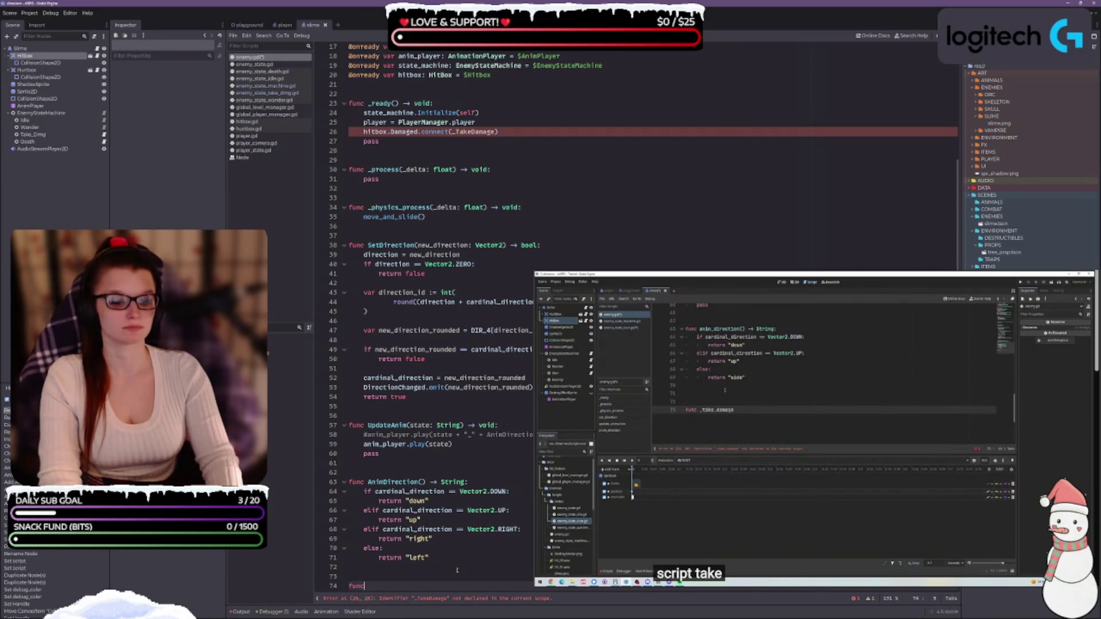
text(_TakeDamage()
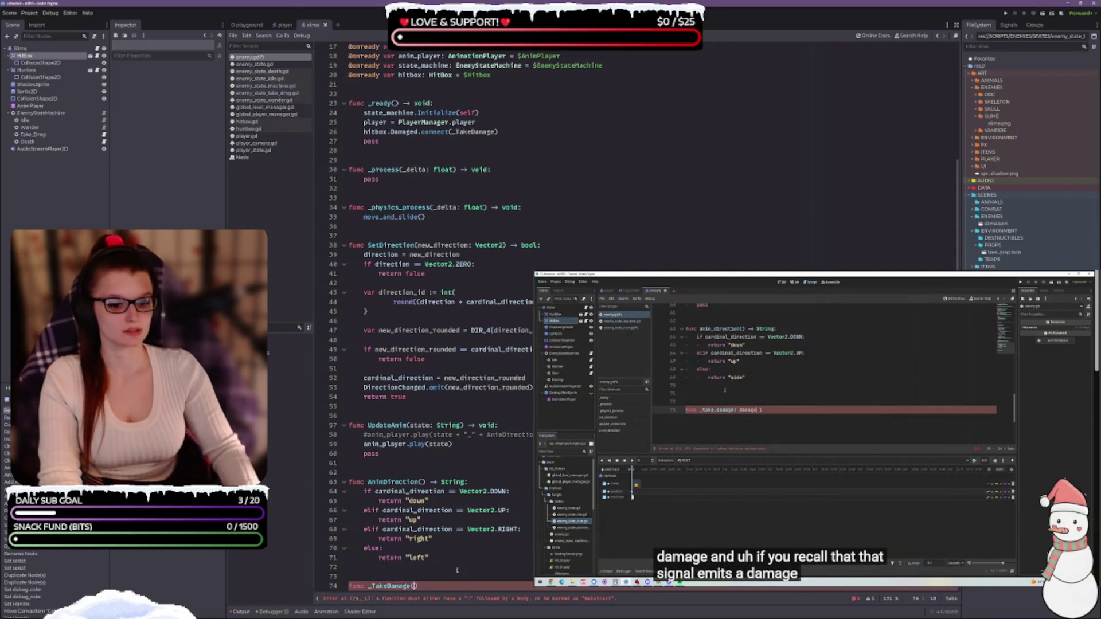
text(amage: int)
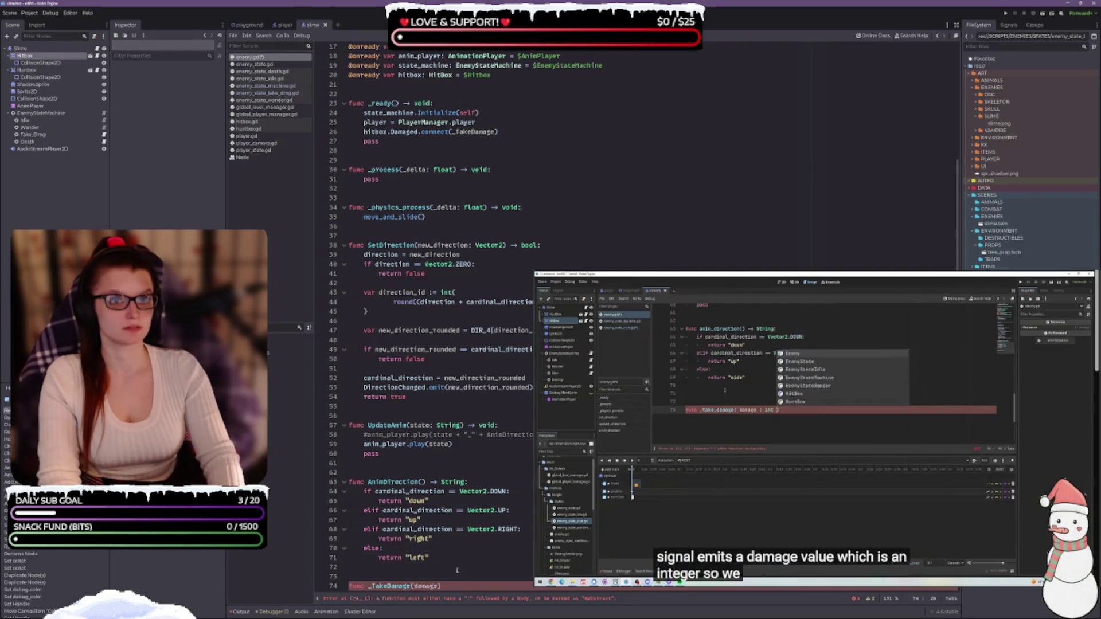
text() ->)
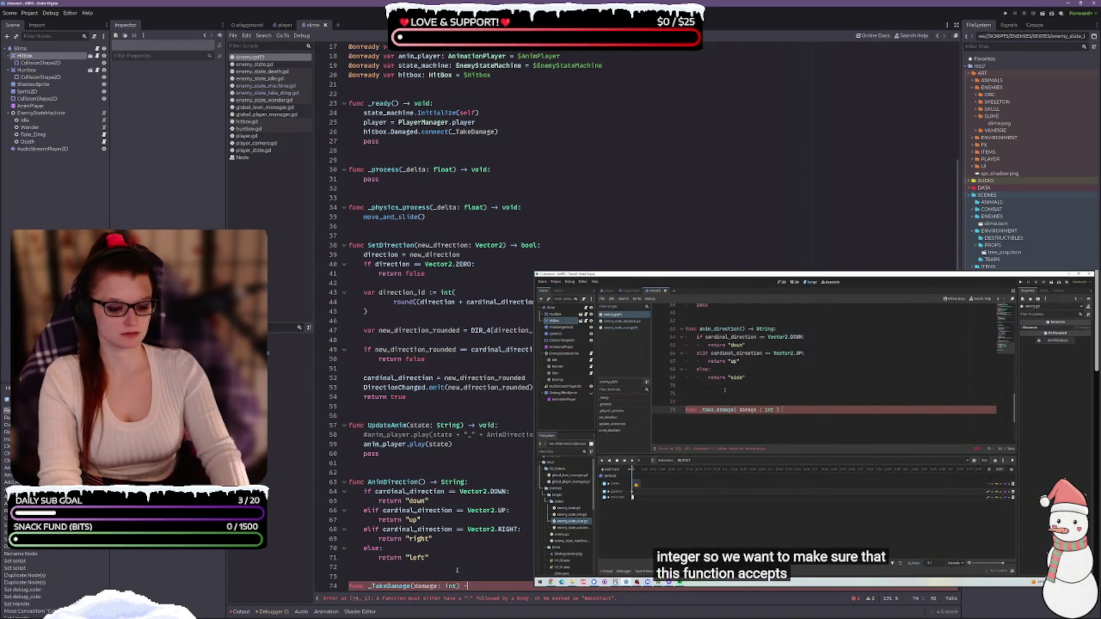
text( void:)
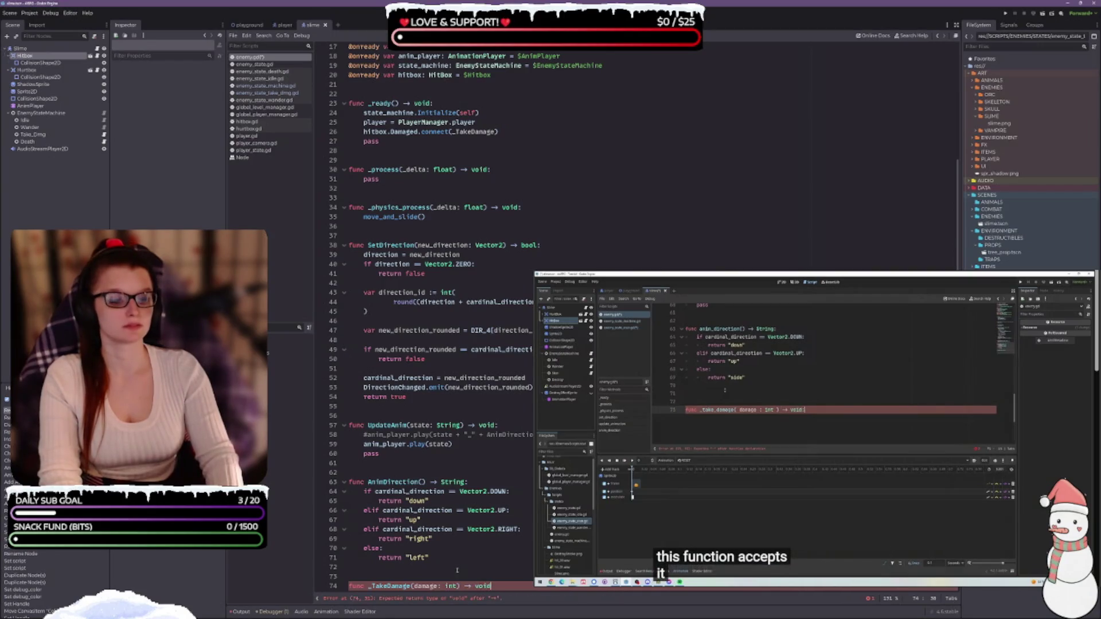
key(Return)
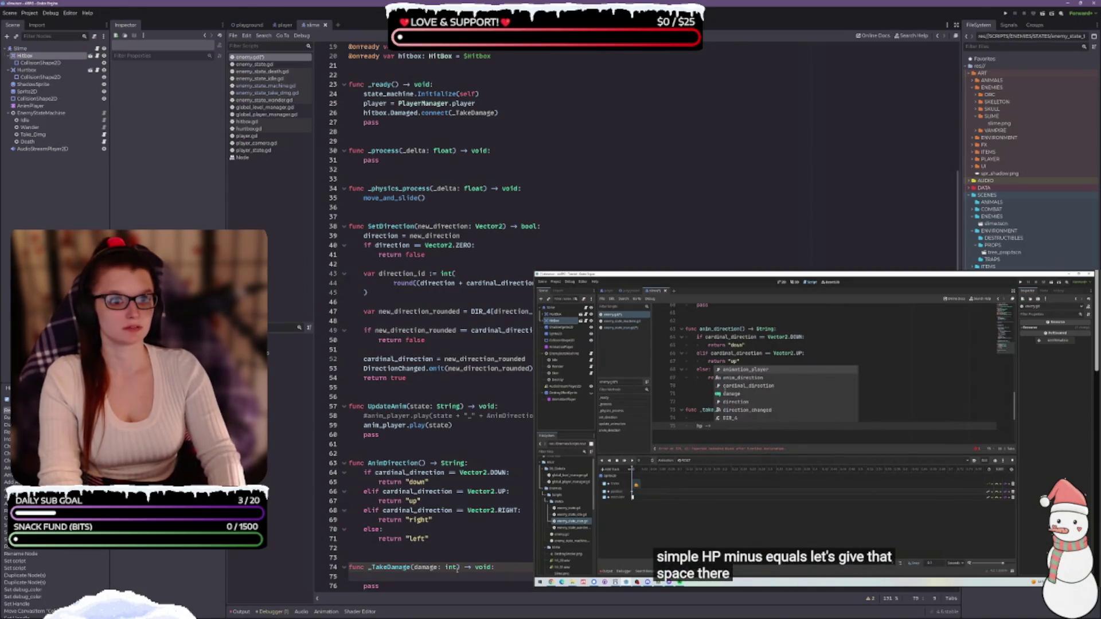
Fill _TakeDamage with health -= damage and EnemyDamaged.emit()
text(health)
key(Return)
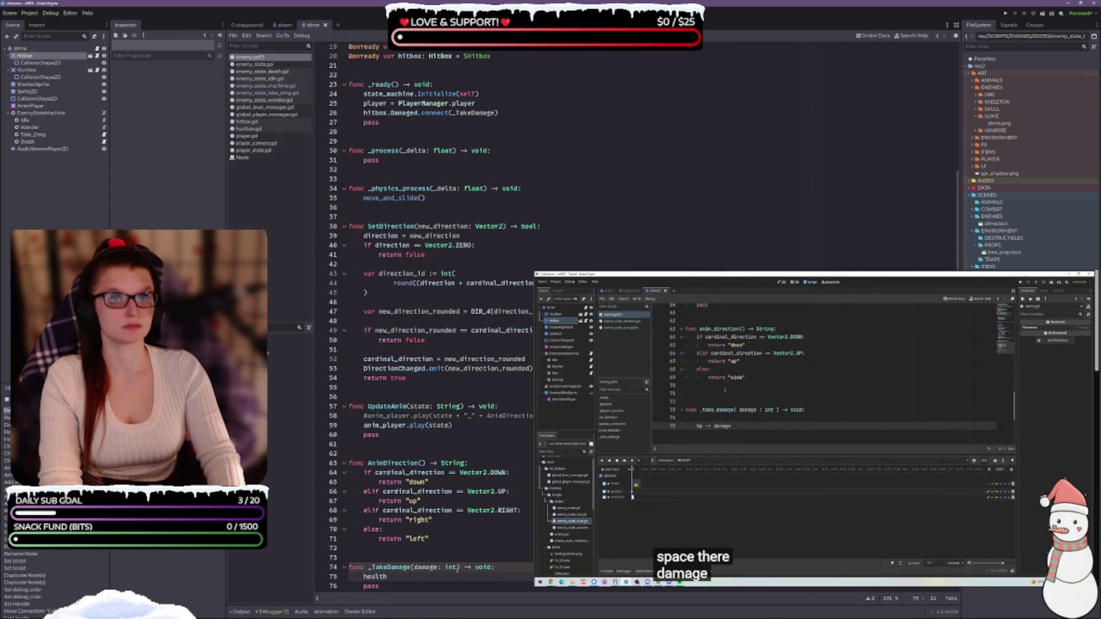
text(-= famage)
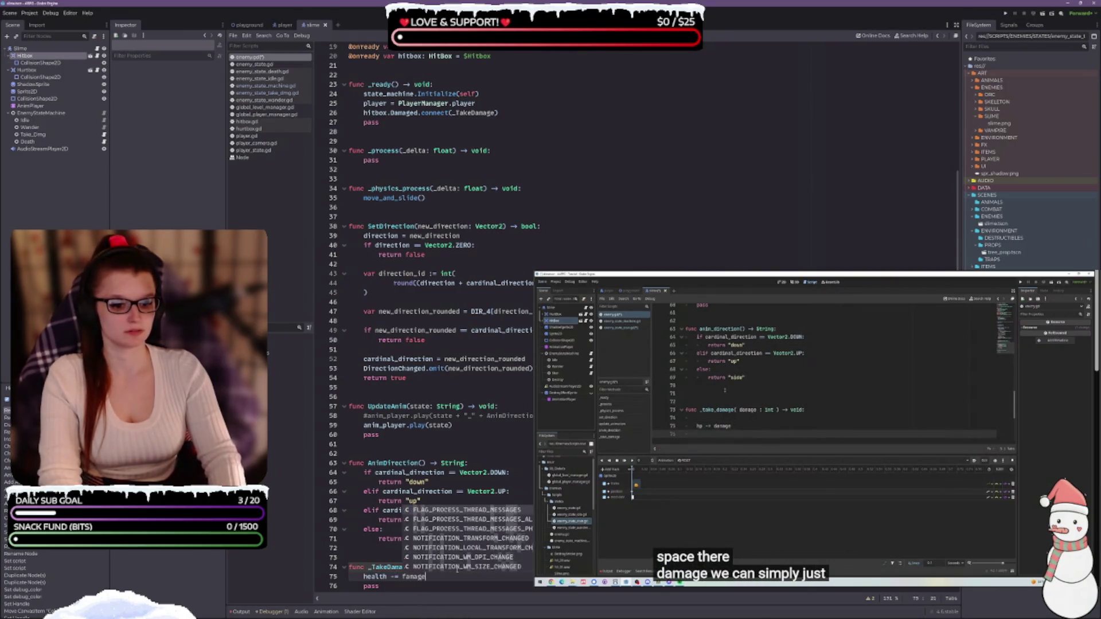
key(BackSpace)
key(BackSpace)
key(BackSpace)
text(damage)
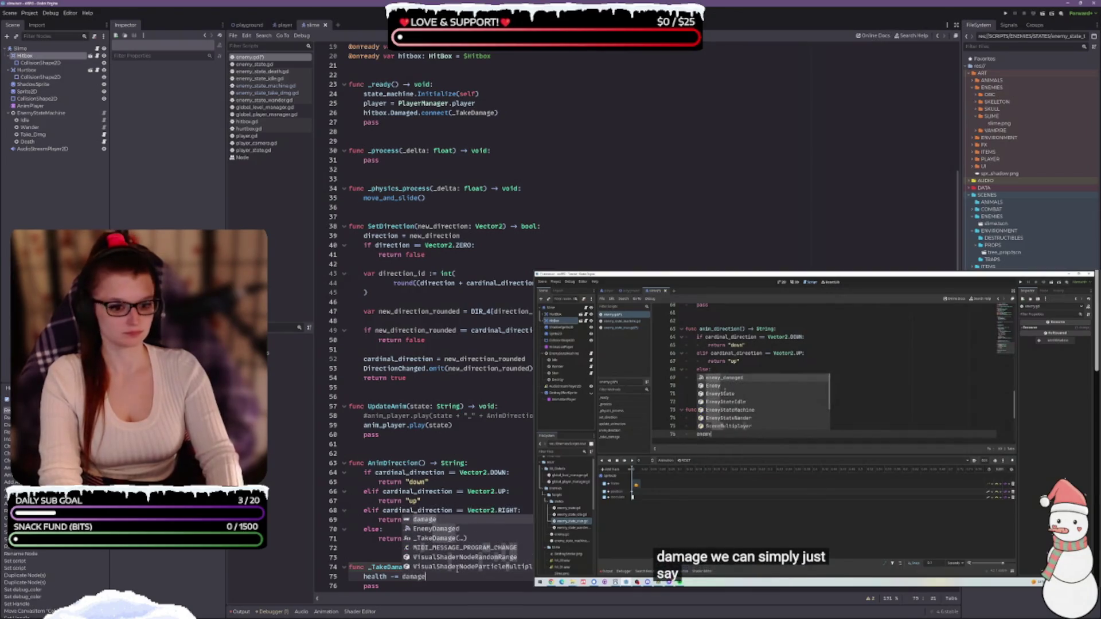
key(Return)
key(Return)
text(emyDamaged)
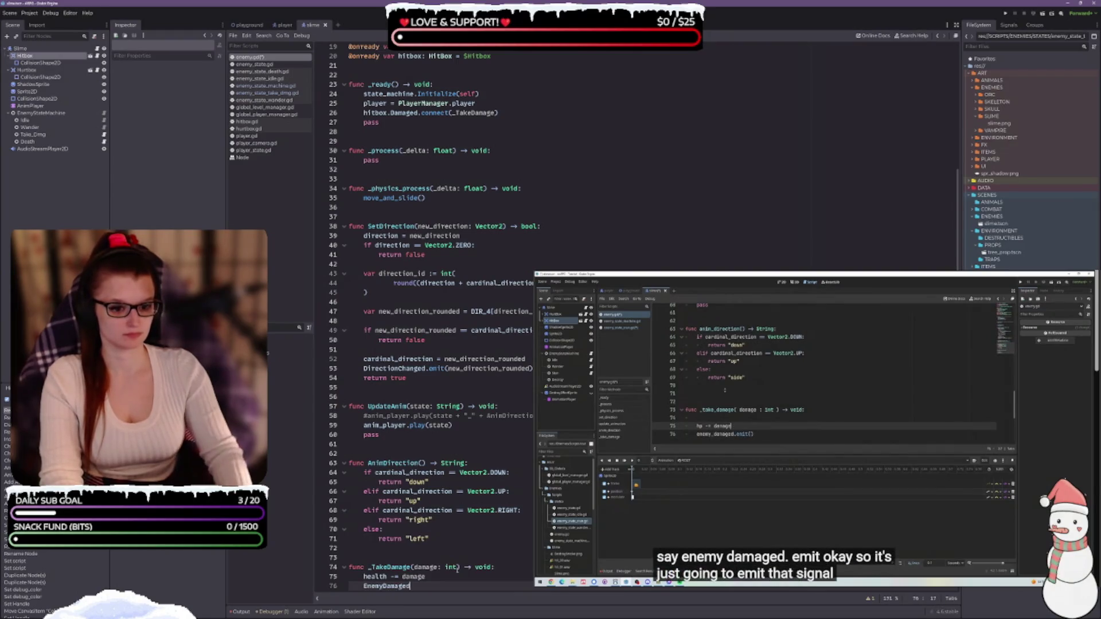
key(Return)
text(.emit()
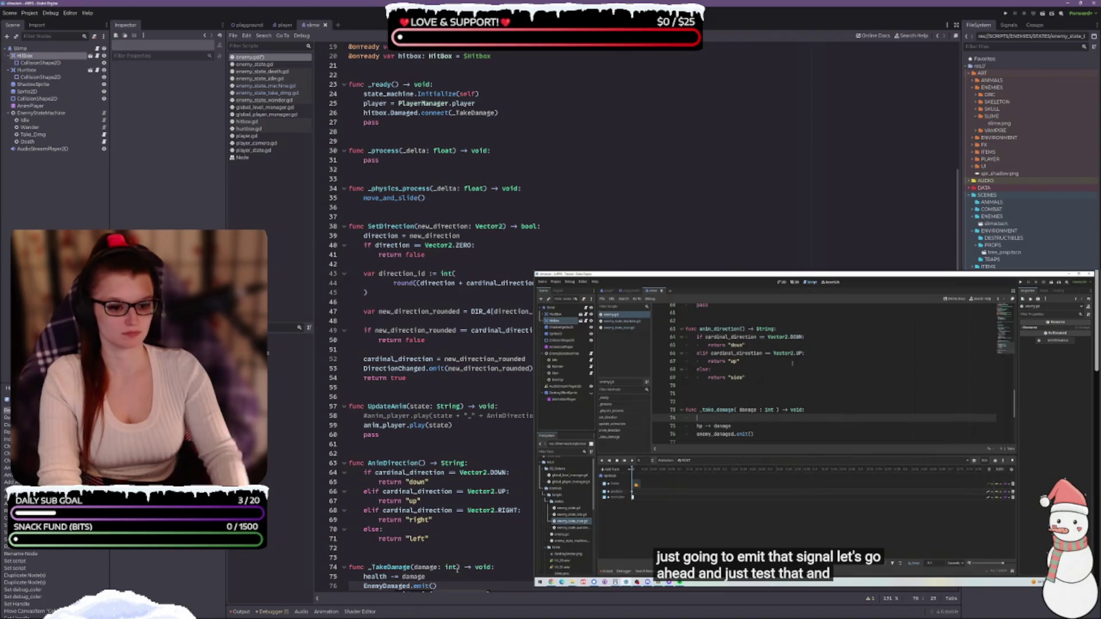
scroll(402, 573, down, 1)
click(399, 578)
Delete the leftover pass line and switch to enemy_state_take_dmg.gd
key(BackSpace)
key(BackSpace)
key(BackSpace)
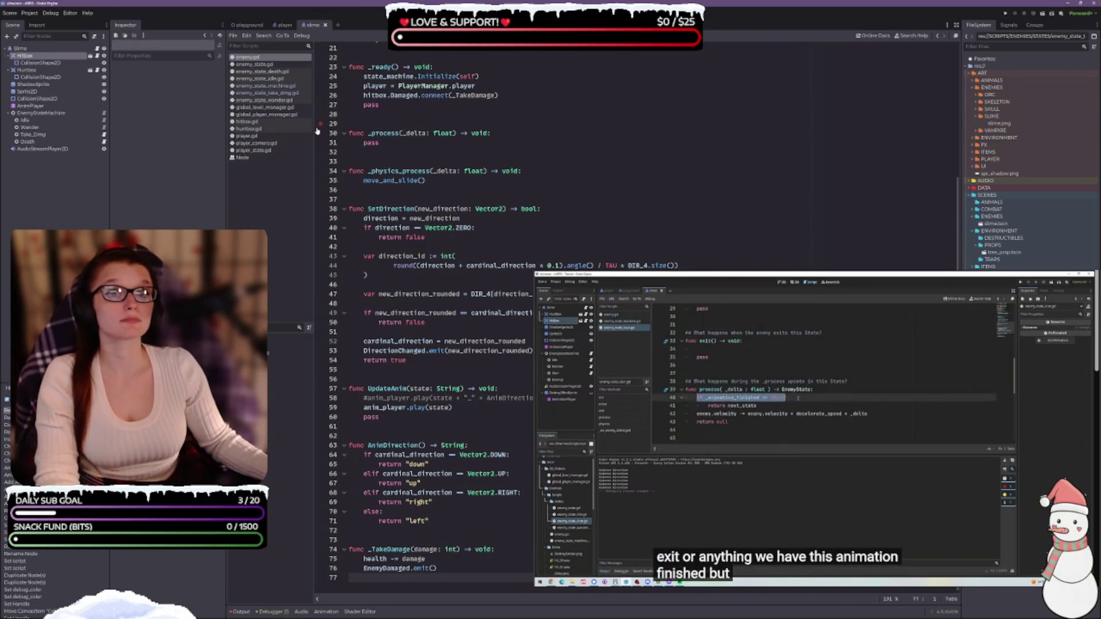
click(292, 95)
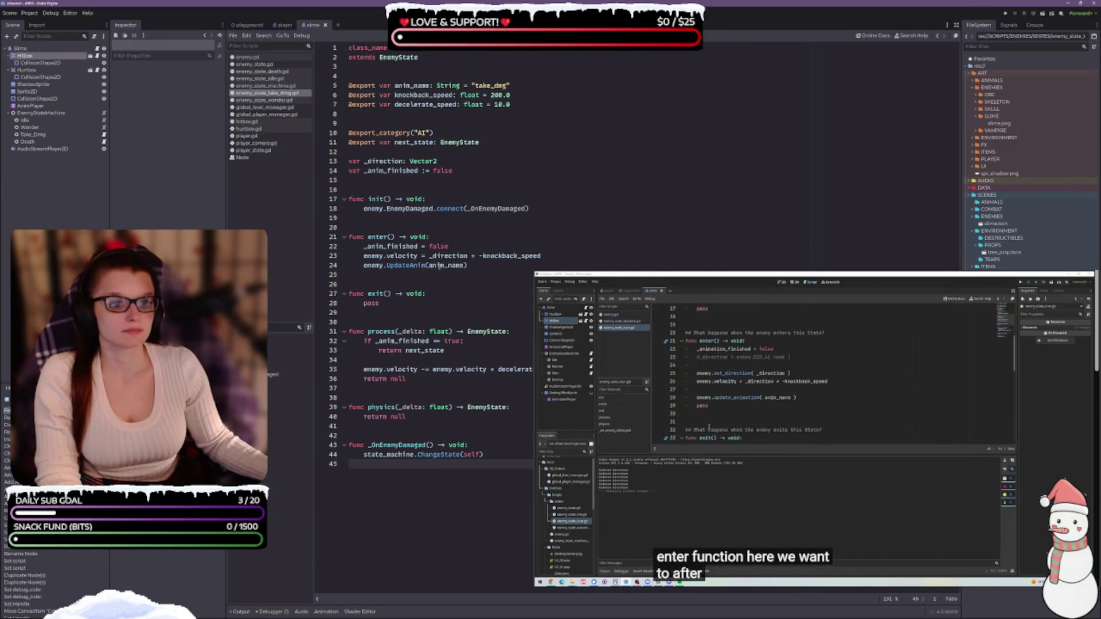
In enter(), add enemy.anim_player.animation_finished.connect( with the animation-finished handler name
click(534, 263)
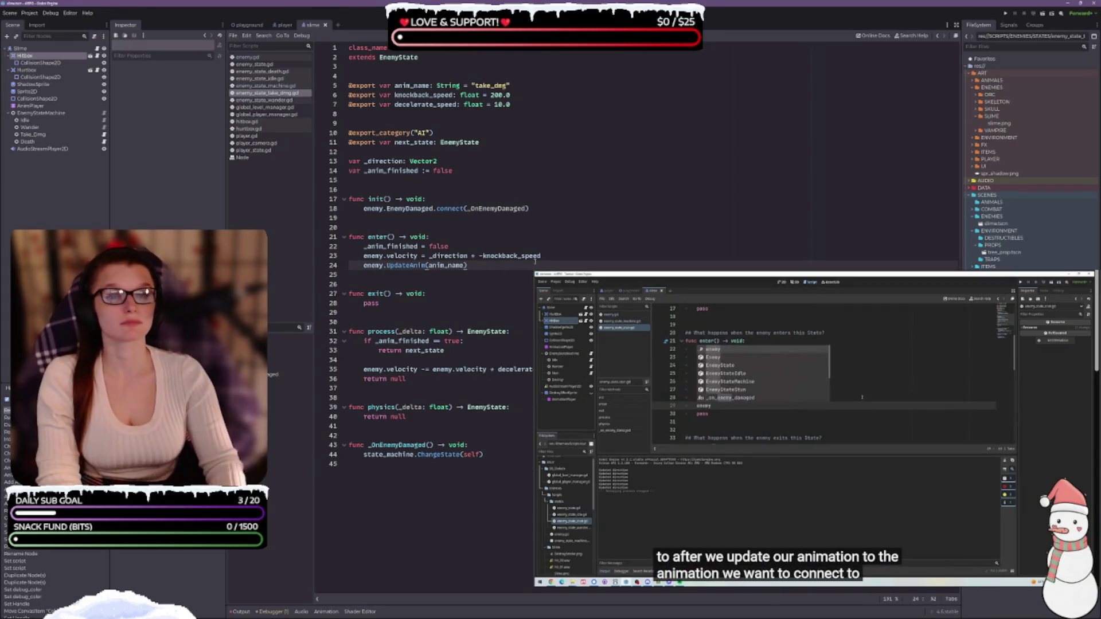
key(Return)
text(enem)
key(Return)
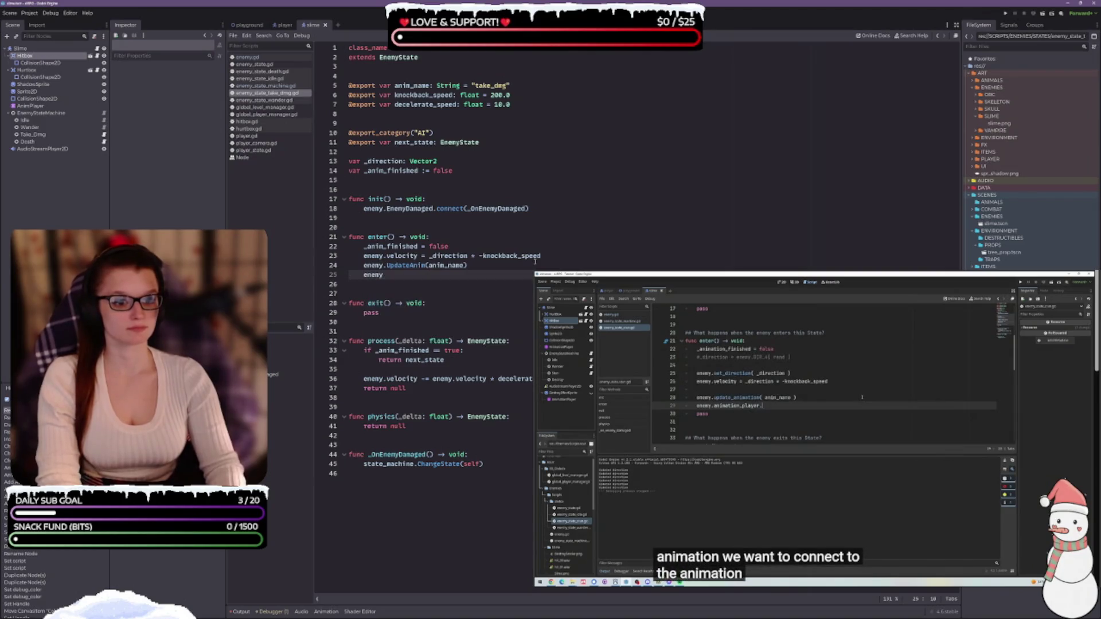
text(anim)
key(Return)
text(.ani)
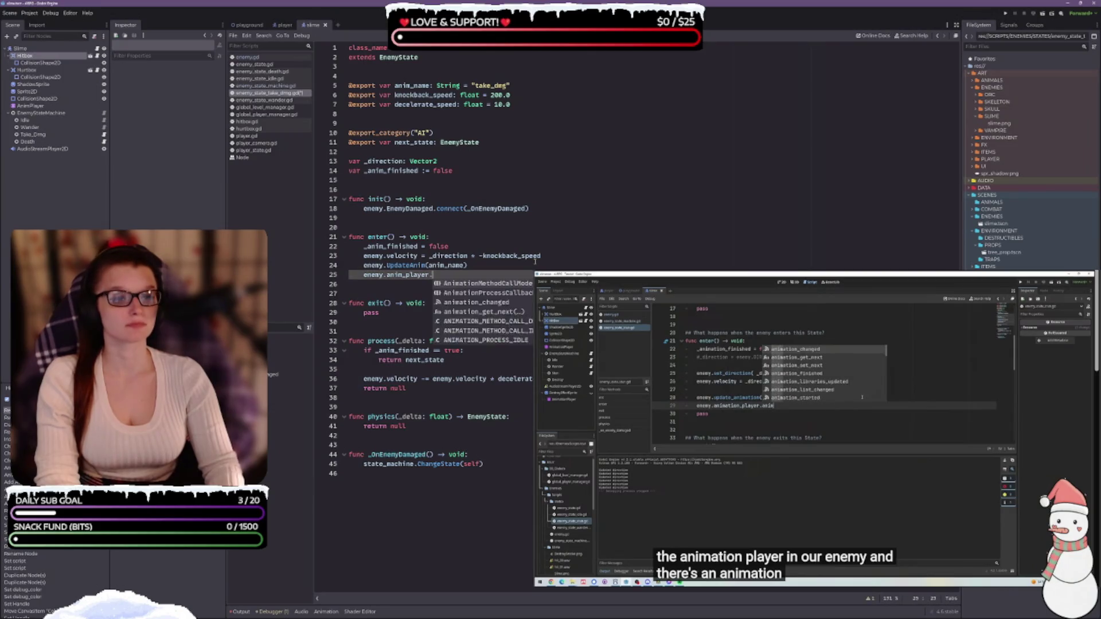
key(Down)
key(Down)
key(Down)
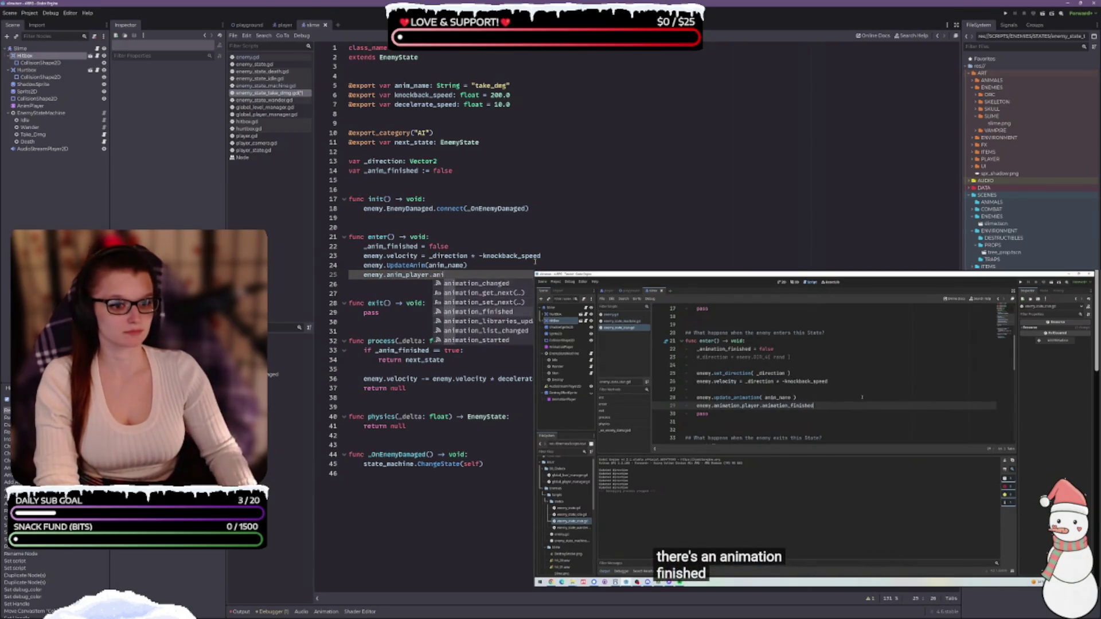
key(Return)
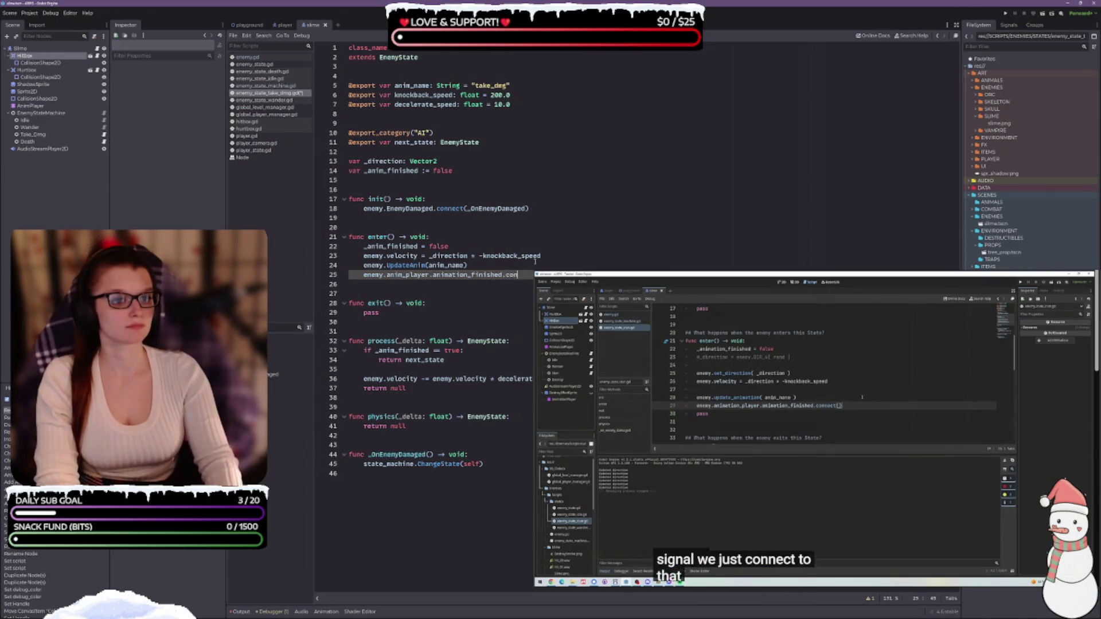
text(n)
key(Return)
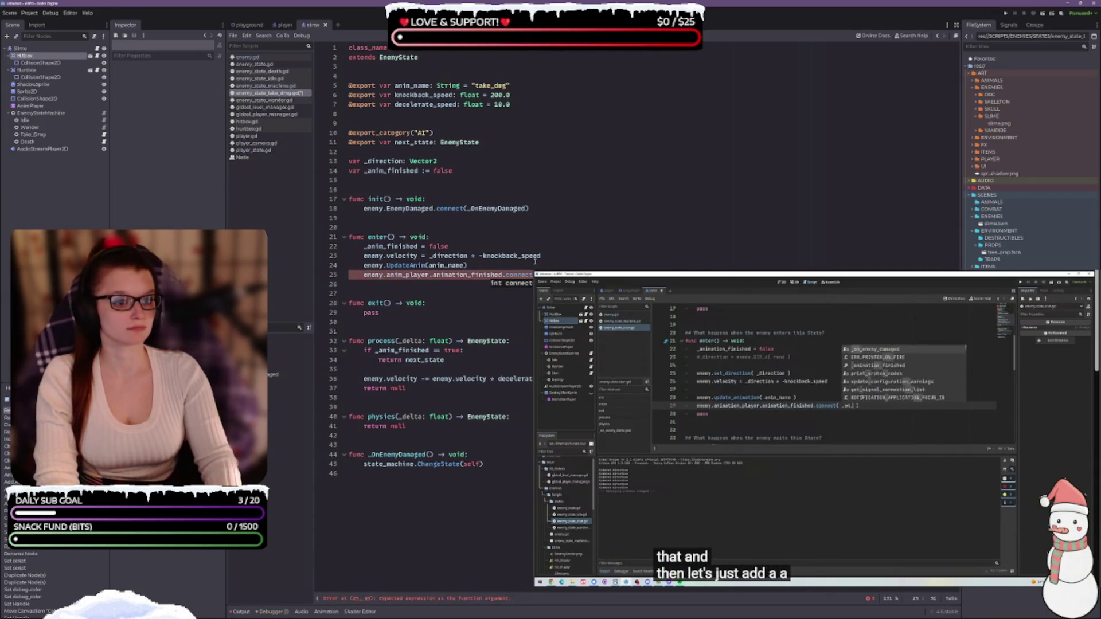
text(_on)
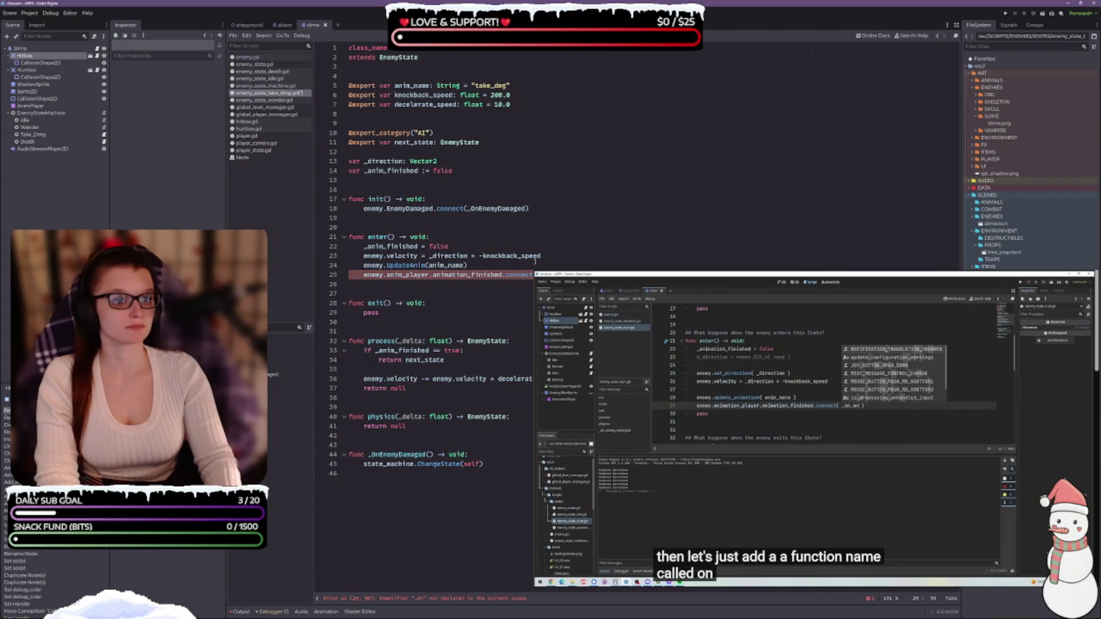
text(A)
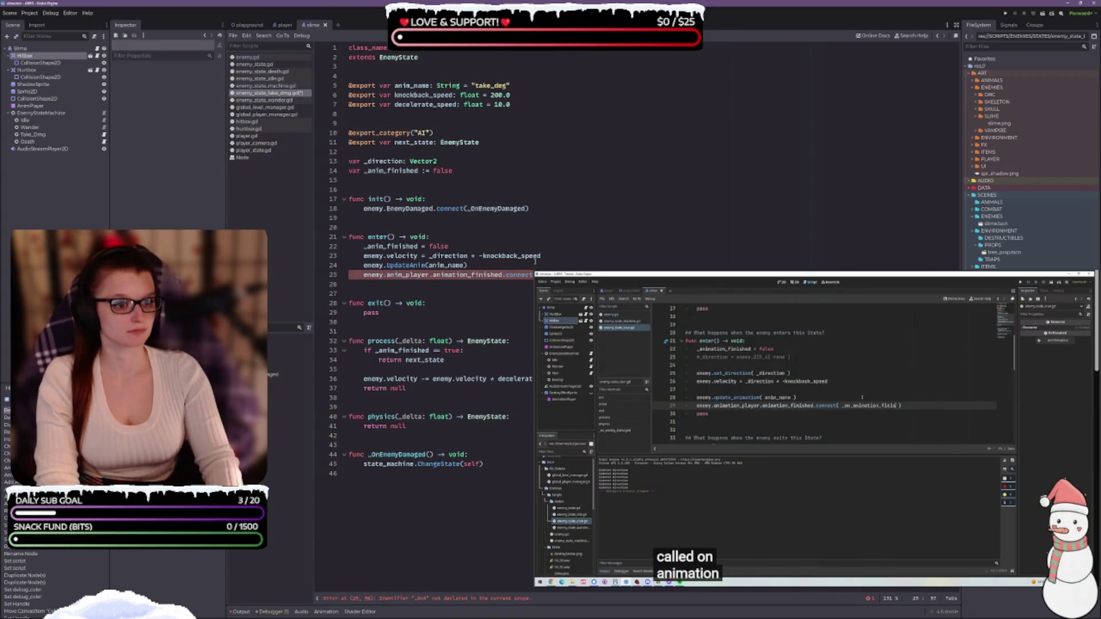
text(ation)
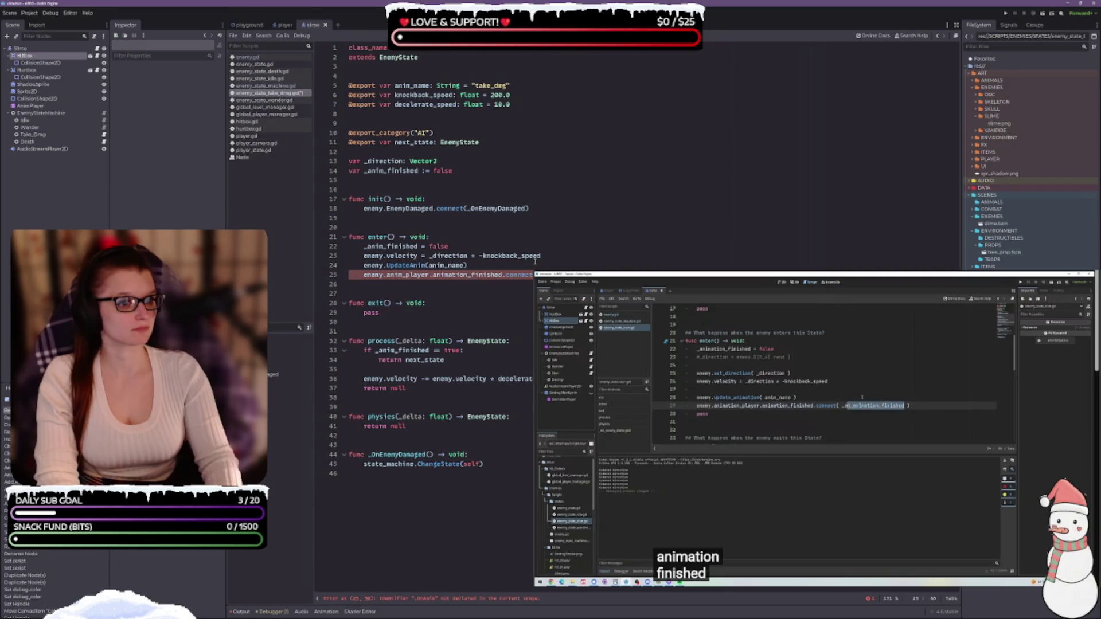
text(Finished)
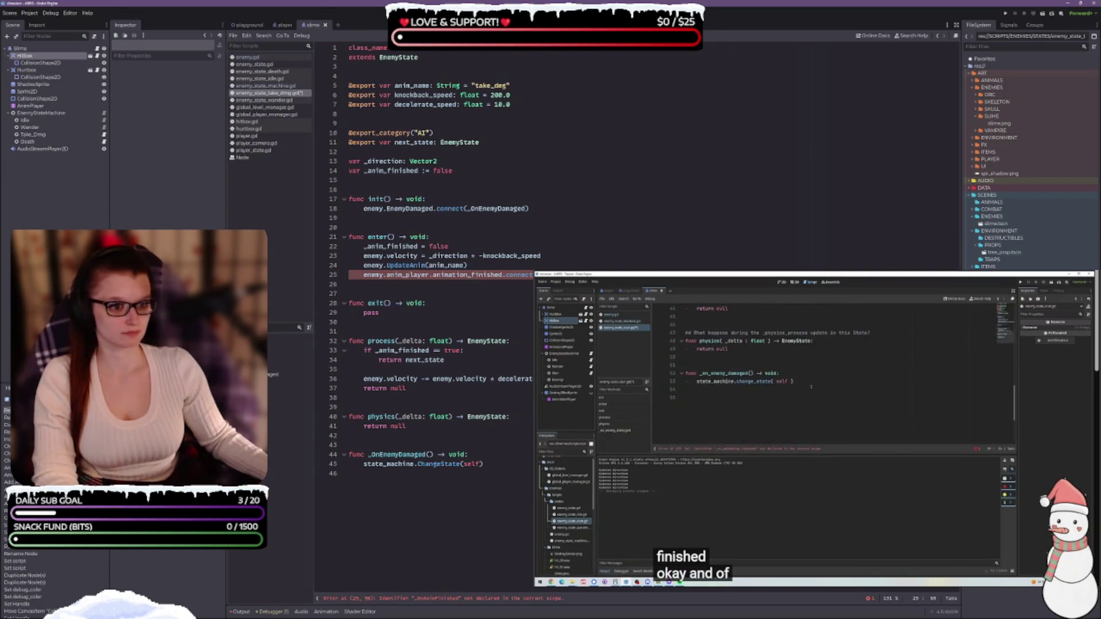
Write the header func _OnAnimFinished(_anim: String) -> void: at the script's end
click(455, 493)
key(Return)
key(Return)
text(func)
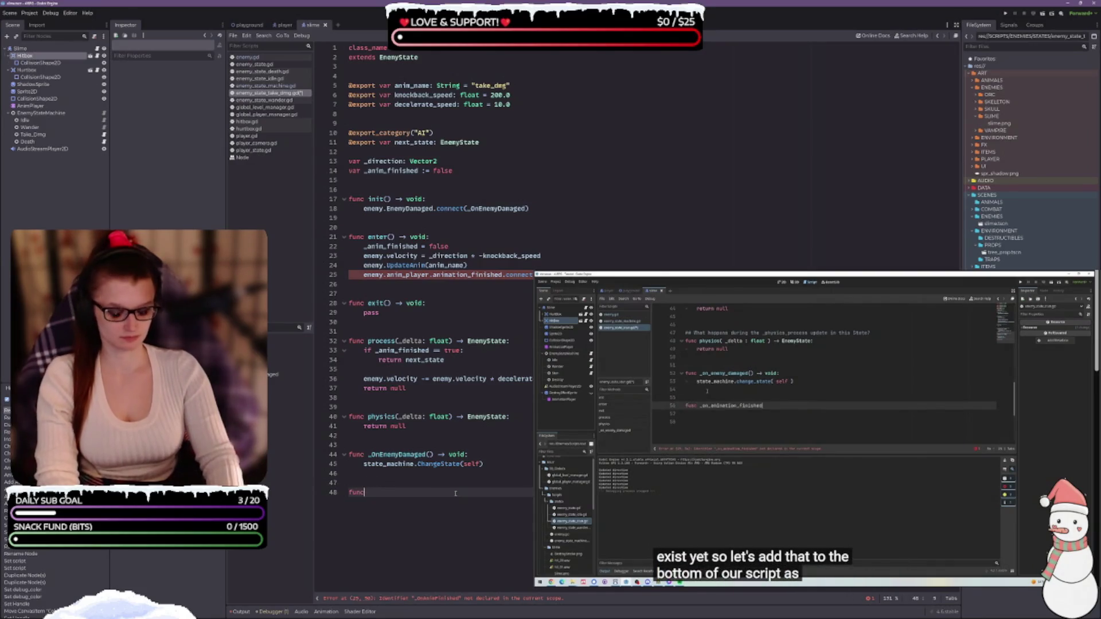
text(()
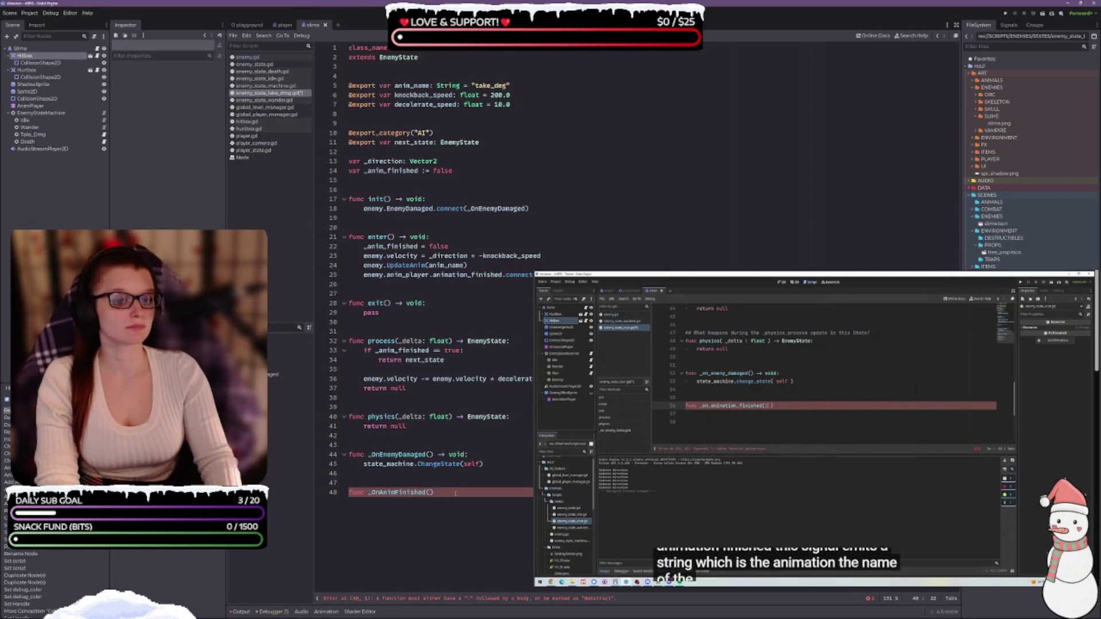
key(Right)
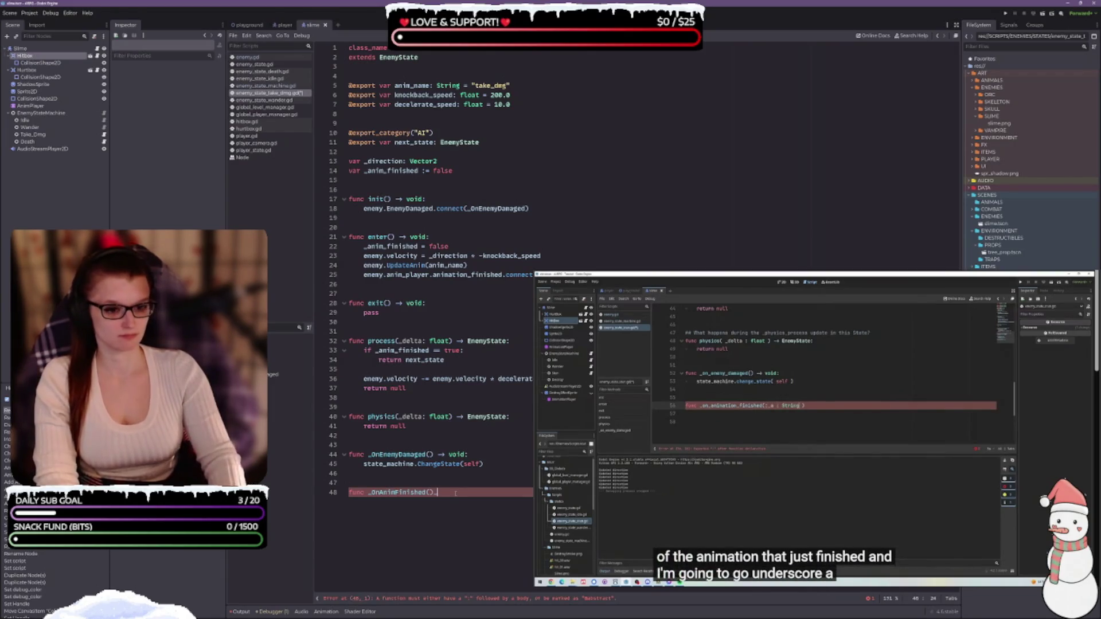
key(BackSpace)
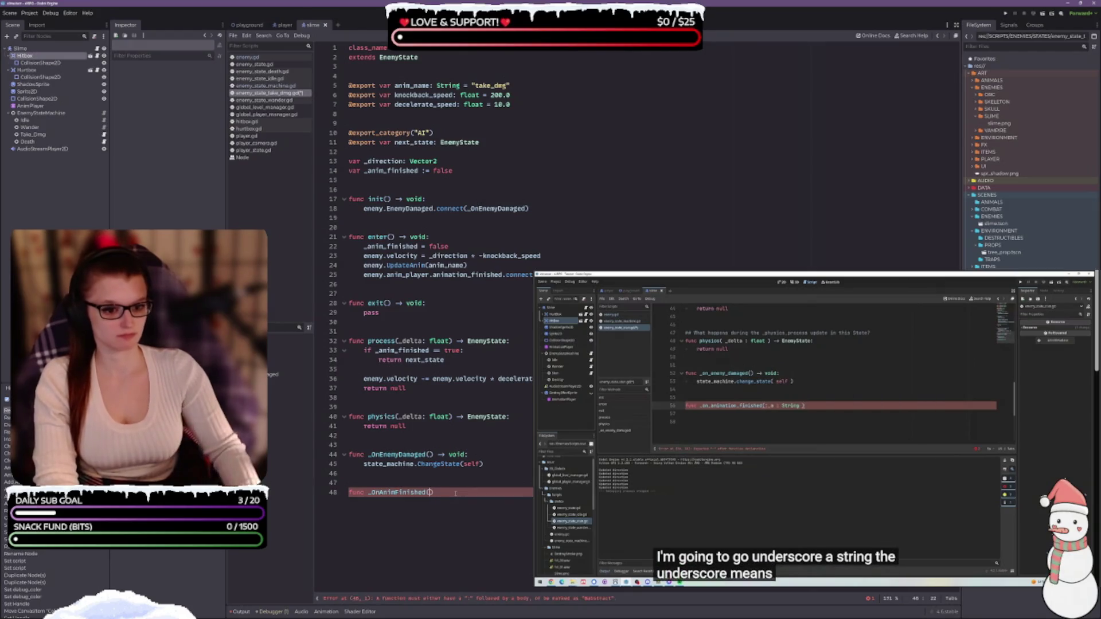
text(nim)
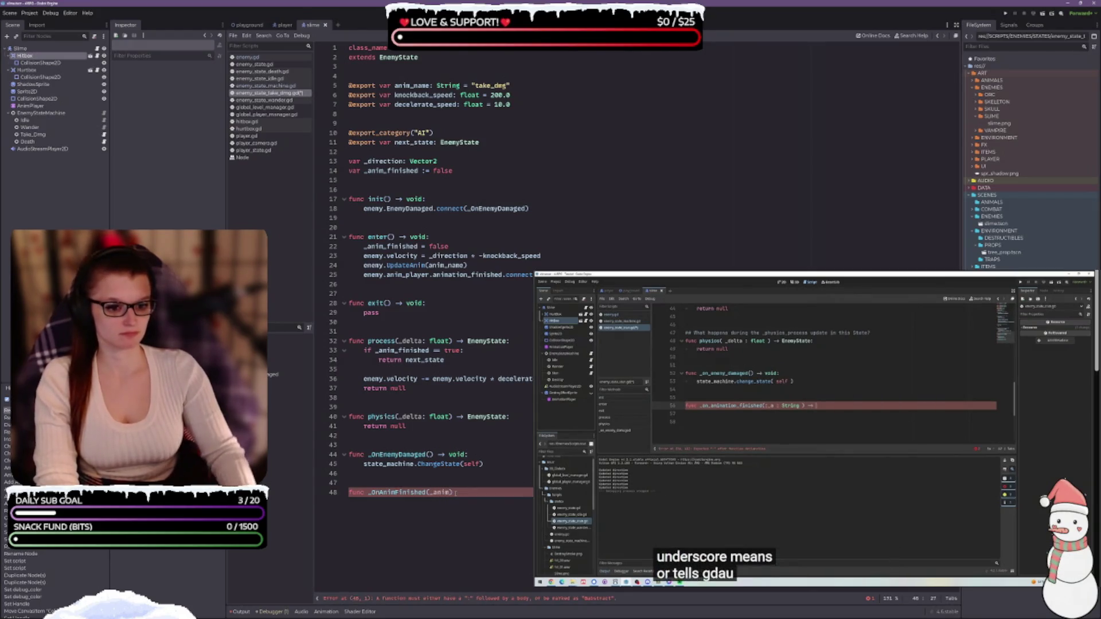
key(BackSpace)
text(: S)
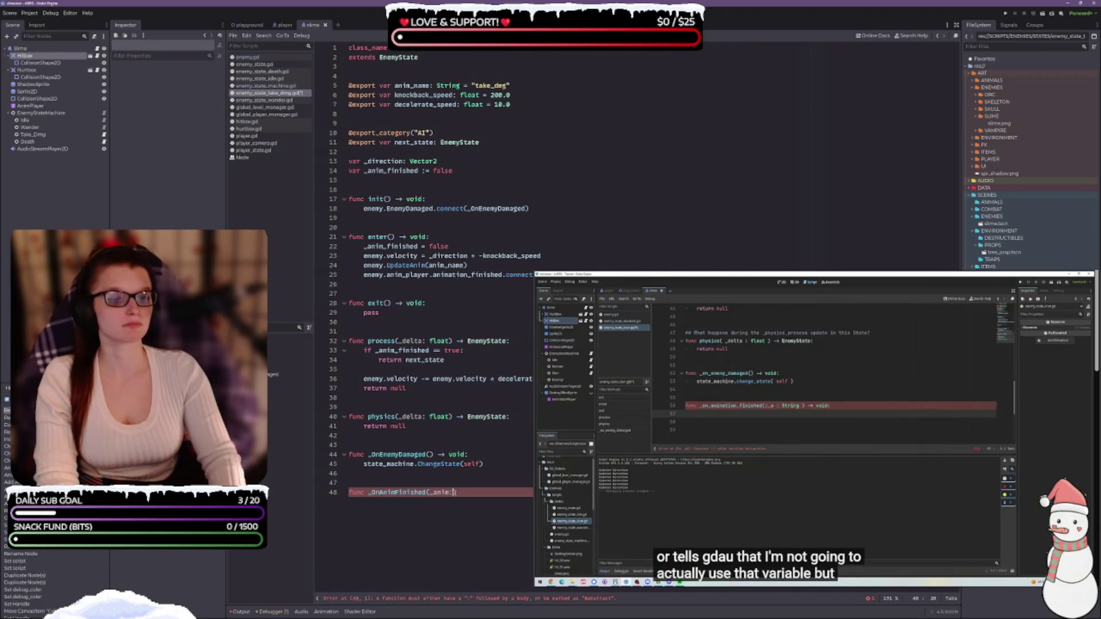
text(tring) ->)
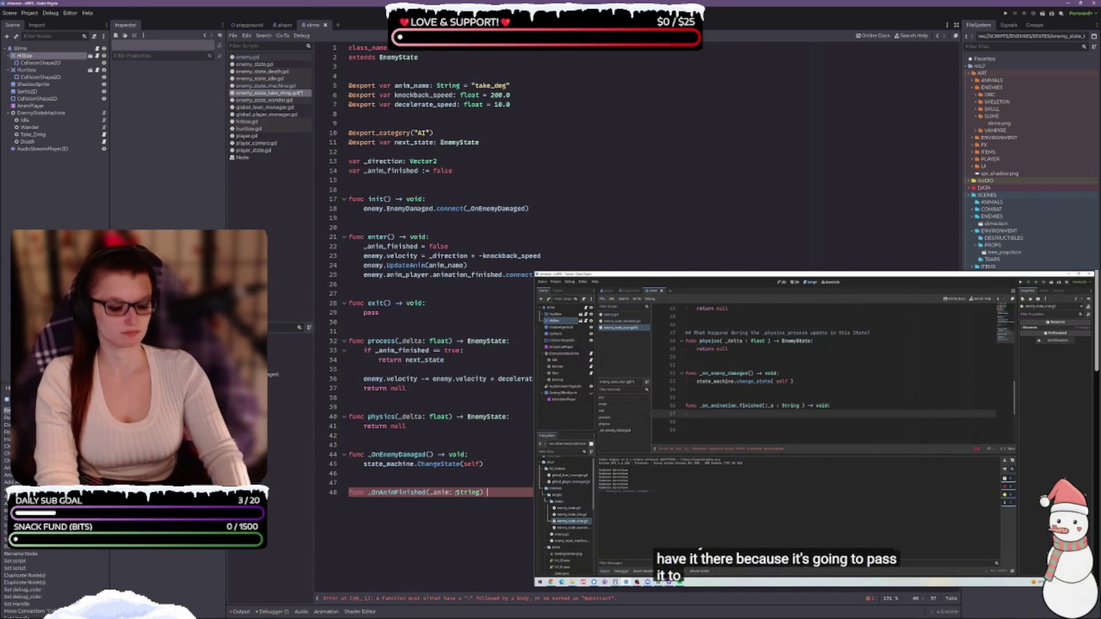
text( void:)
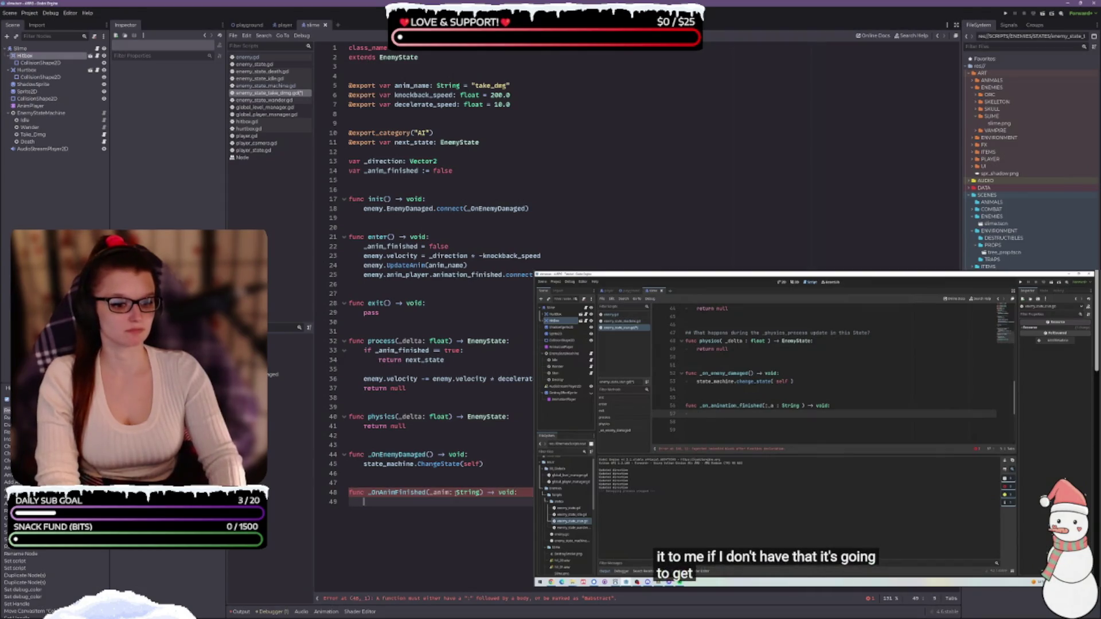
Give the handler the body _anim_finished = true and save the script
key(Return)
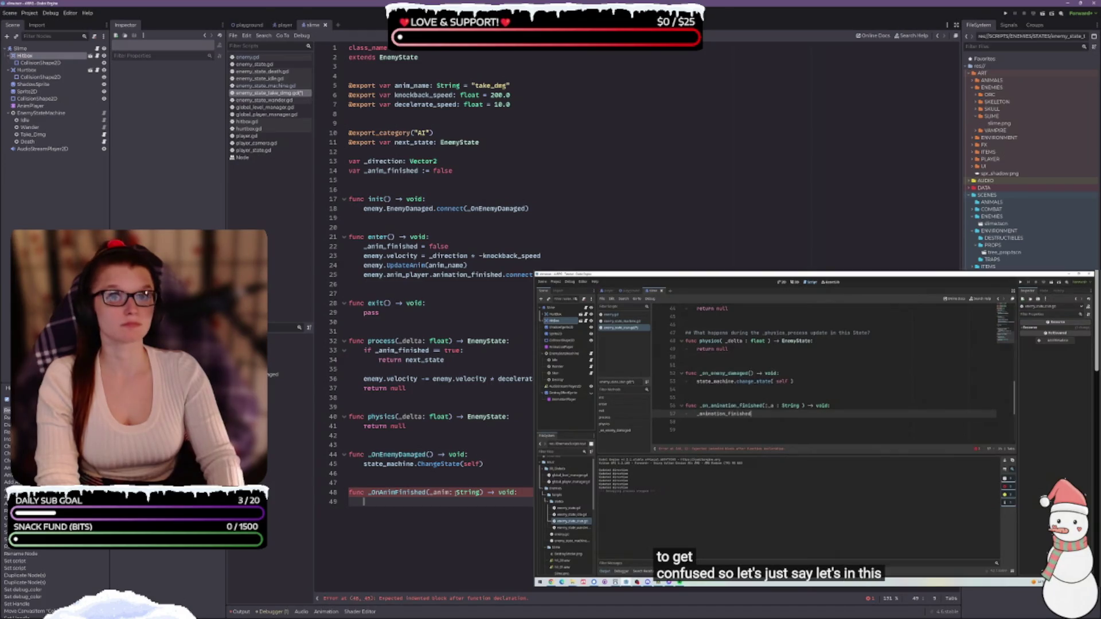
text(_ani)
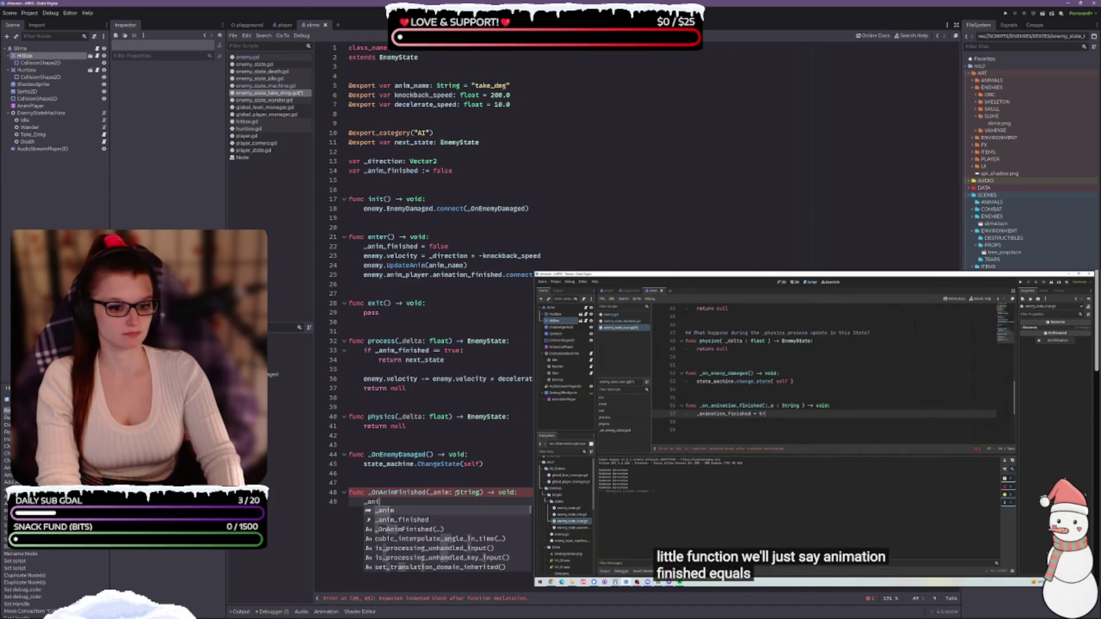
text(m_f)
key(Return)
text(= true)
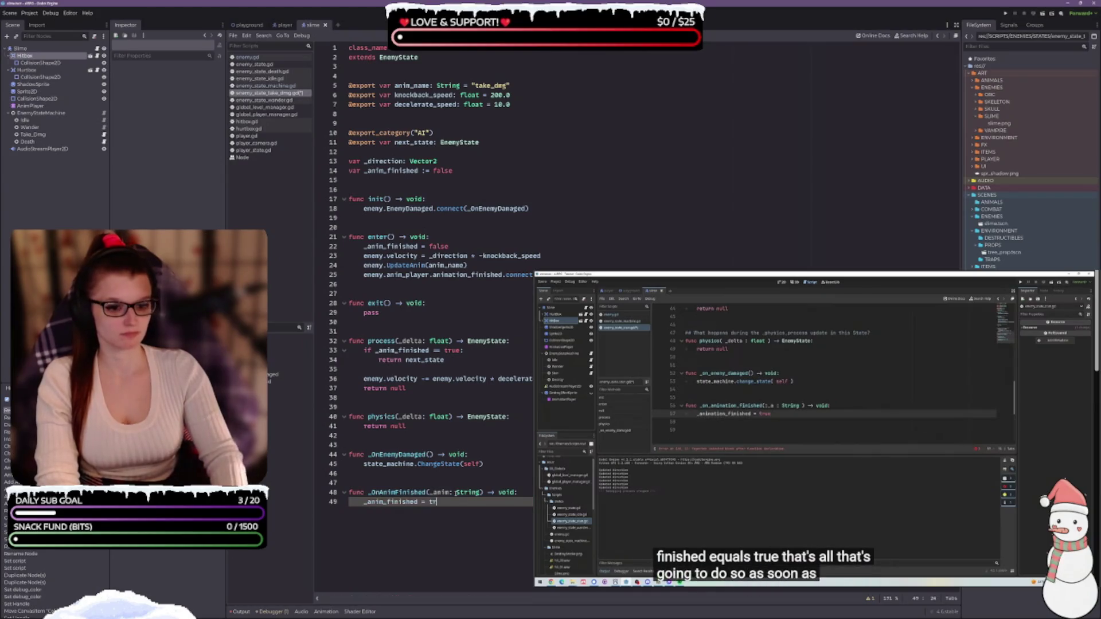
key(ctrl+s)
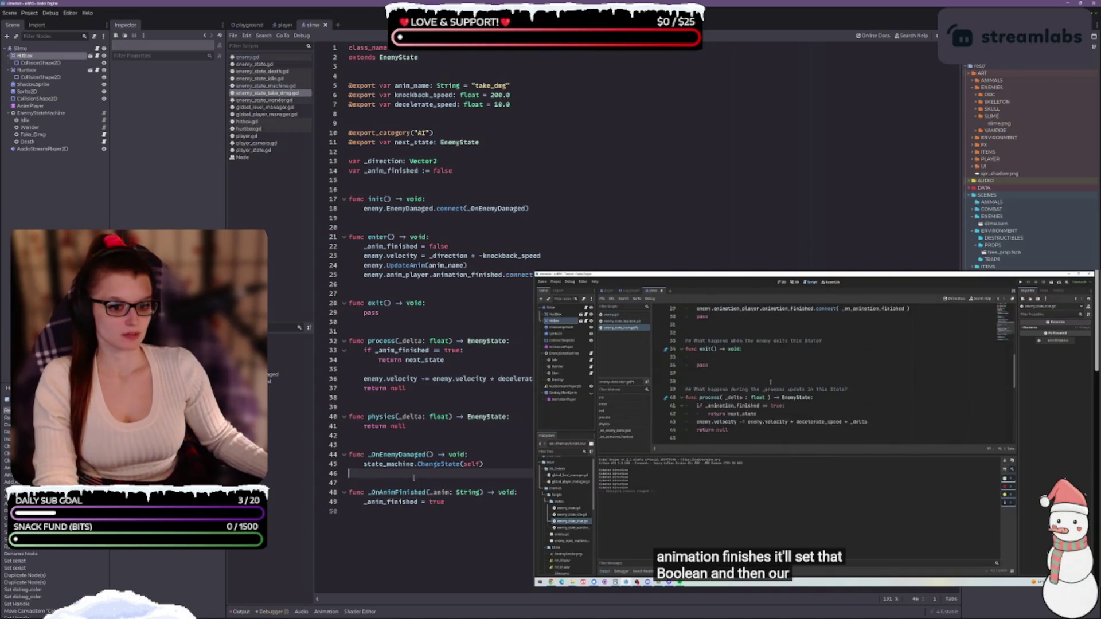
click(598, 274)
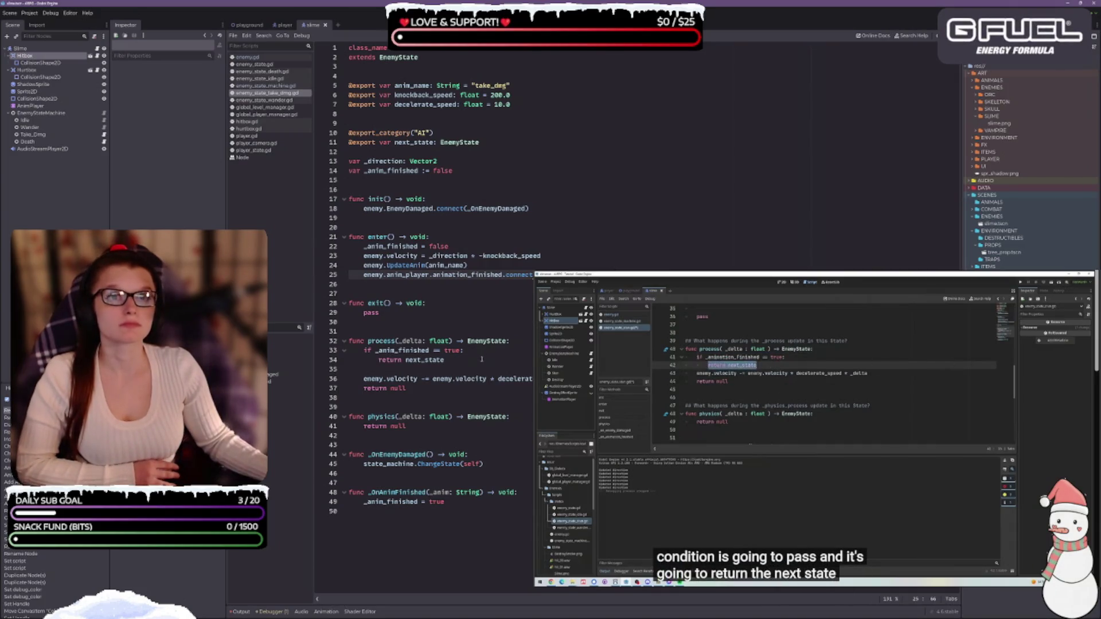
Change next_state's export type on line 11 from EnemyState to EnemyStateIdle
click(470, 372)
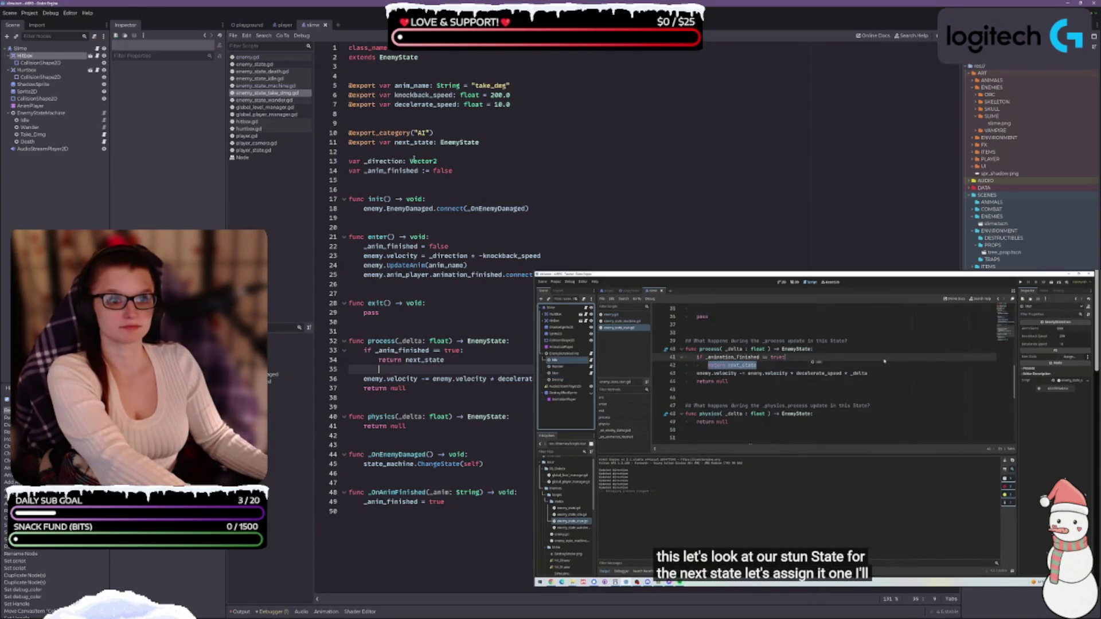
double_click(459, 142)
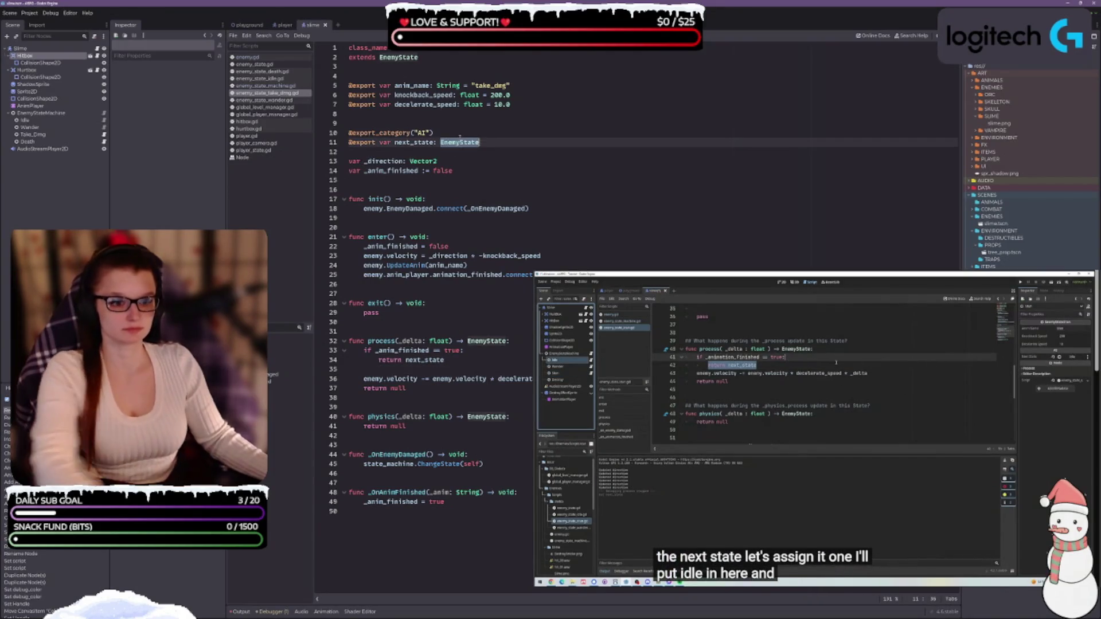
text(Idle)
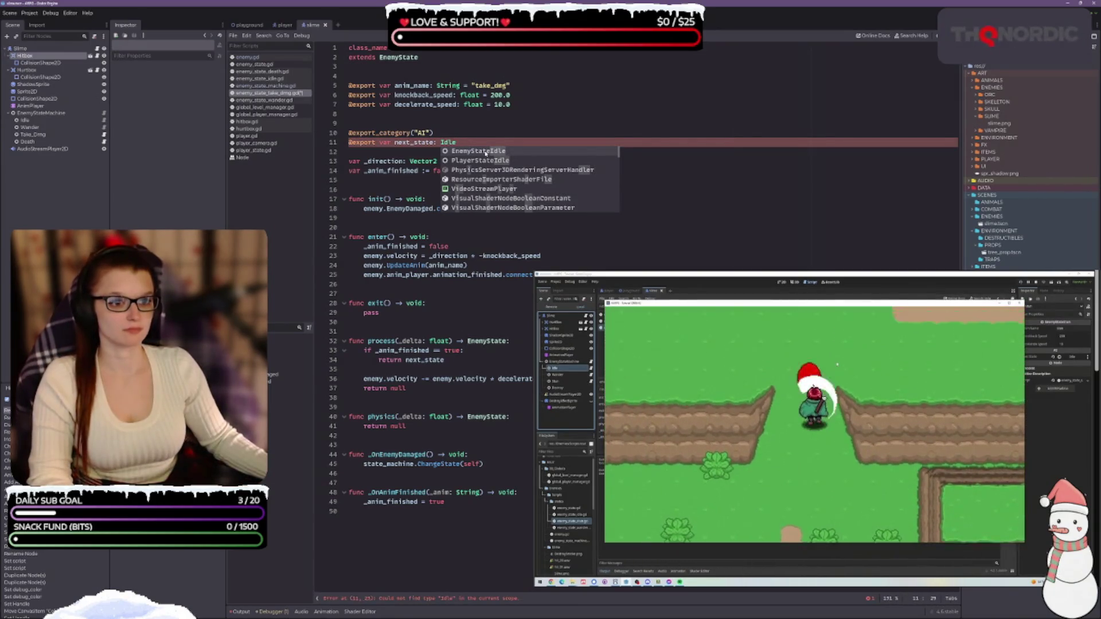
click(485, 152)
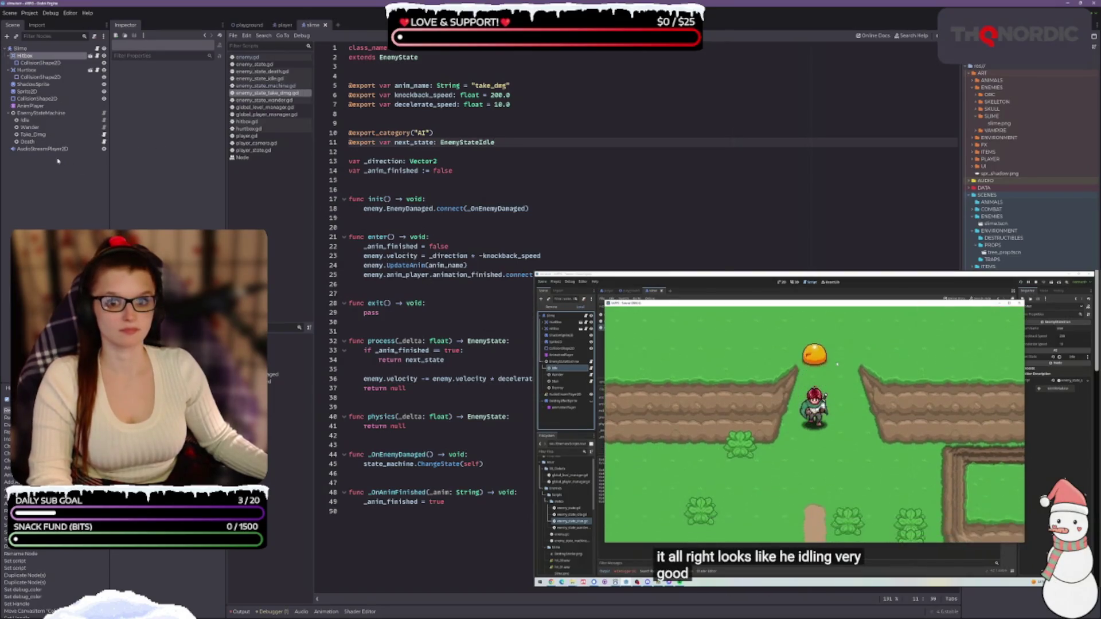
Assign the Idle node as the Take_Dmg state's Next State in the Inspector
click(45, 134)
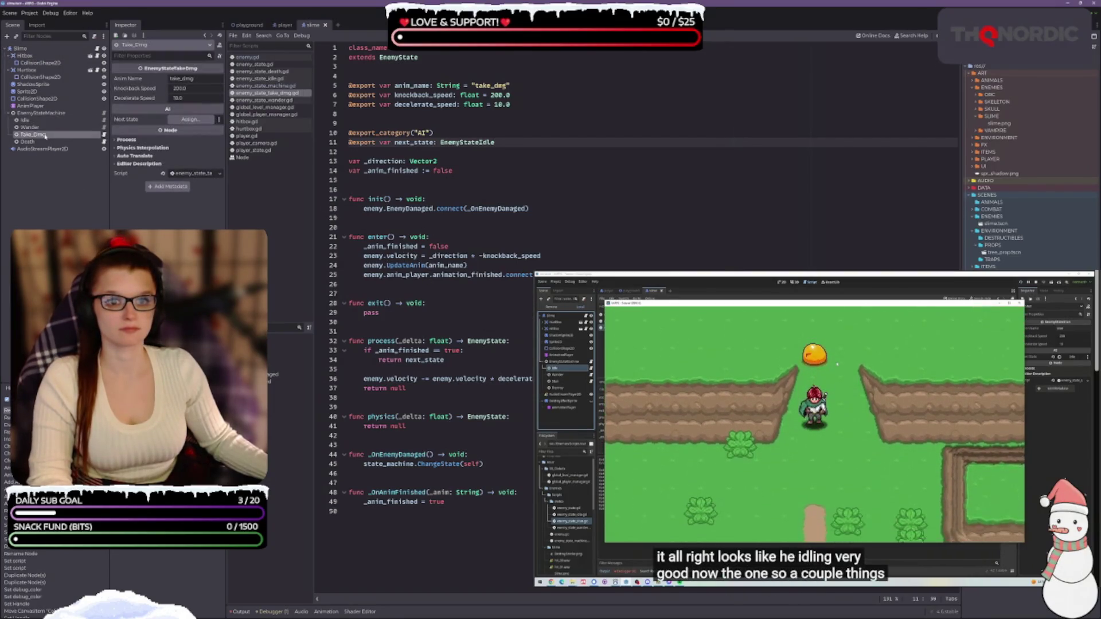
click(192, 120)
click(536, 256)
click(528, 401)
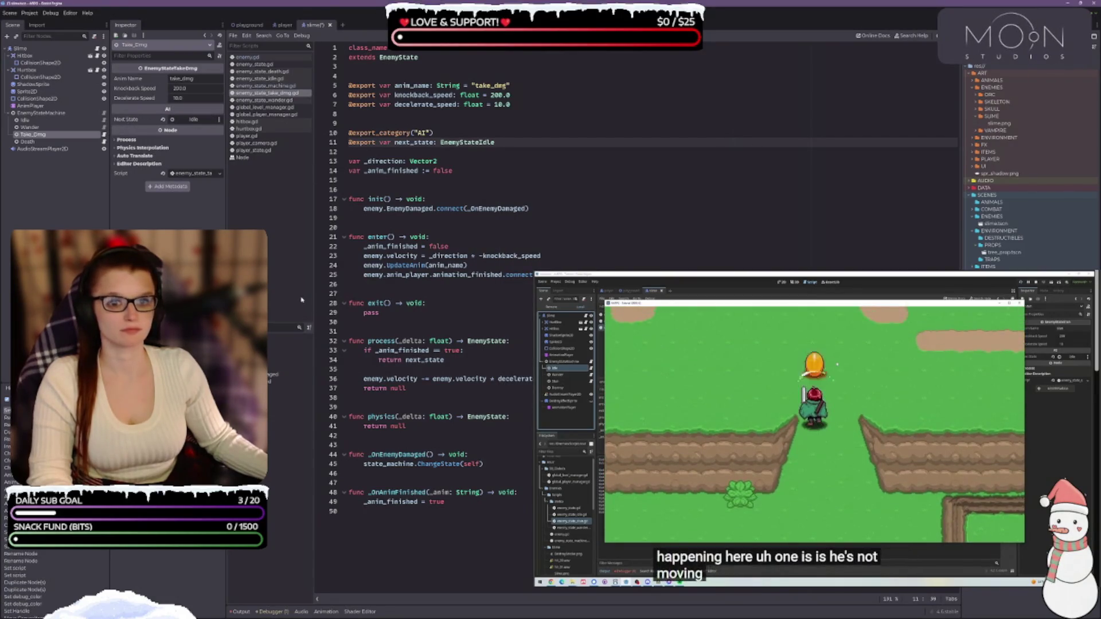
click(42, 142)
click(38, 134)
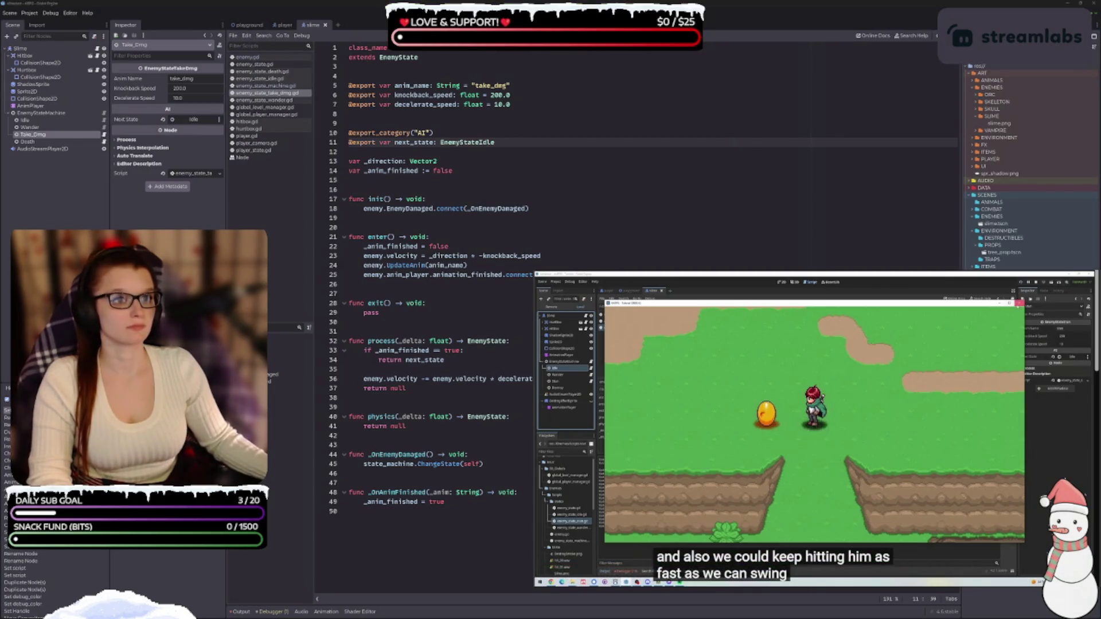
key(ctrl+F1)
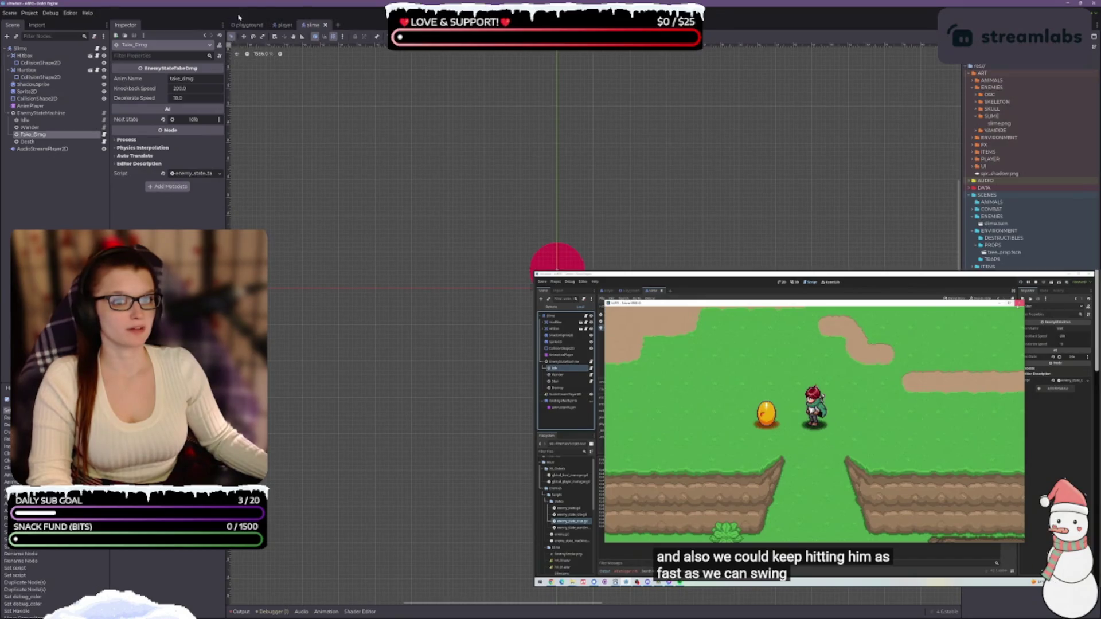
Run the playground scene, attack the slime to check its knockback, then close the game
click(243, 24)
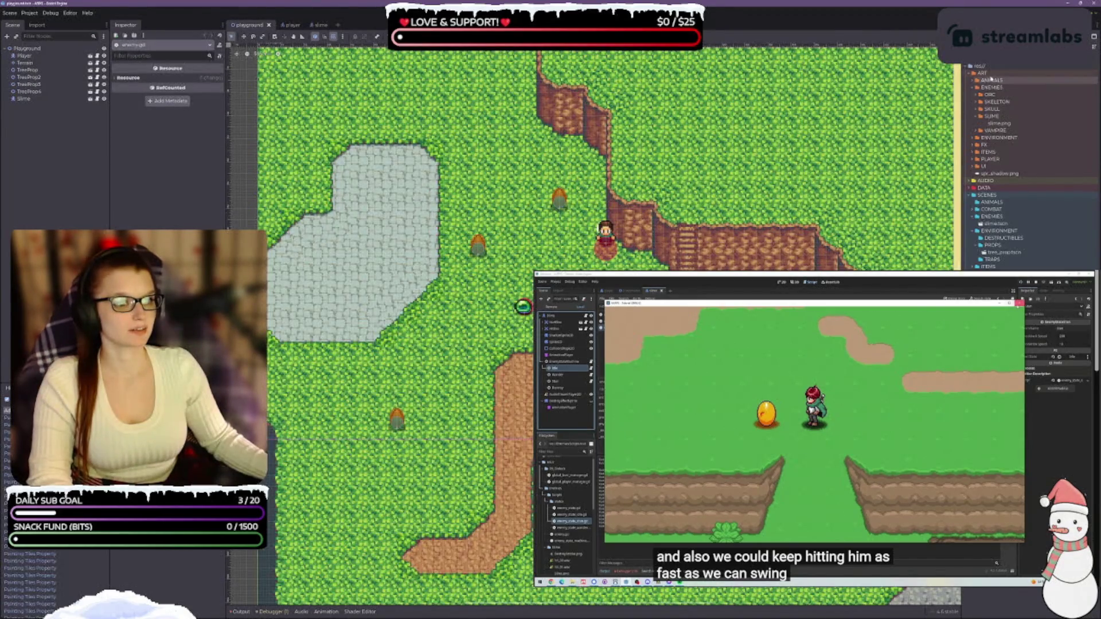
key(F6)
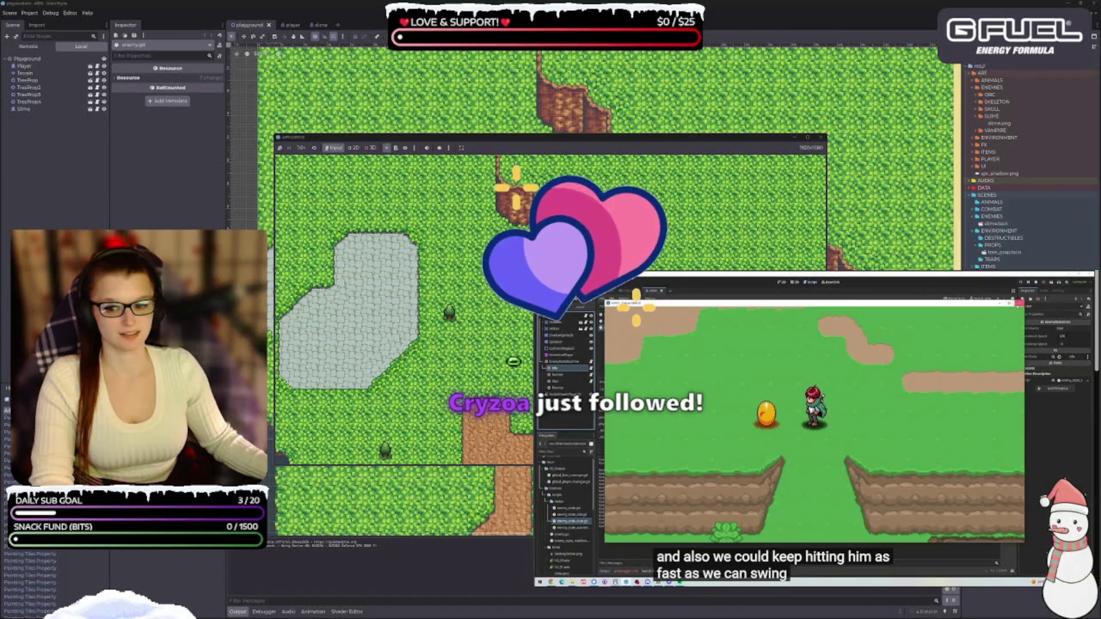
key(Down)
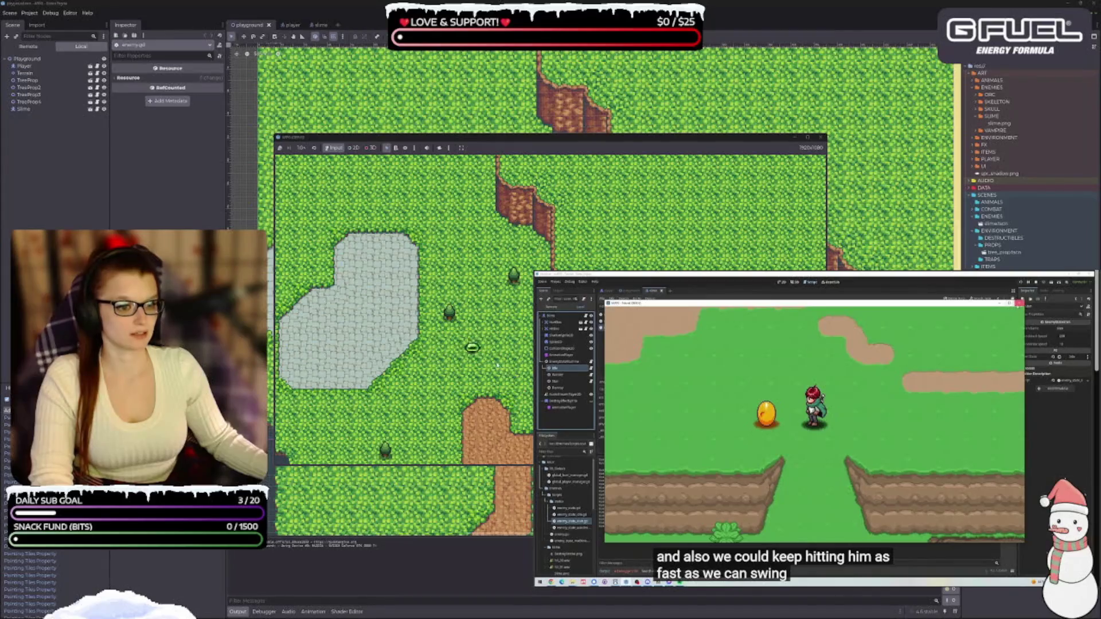
key(Left)
key(Down)
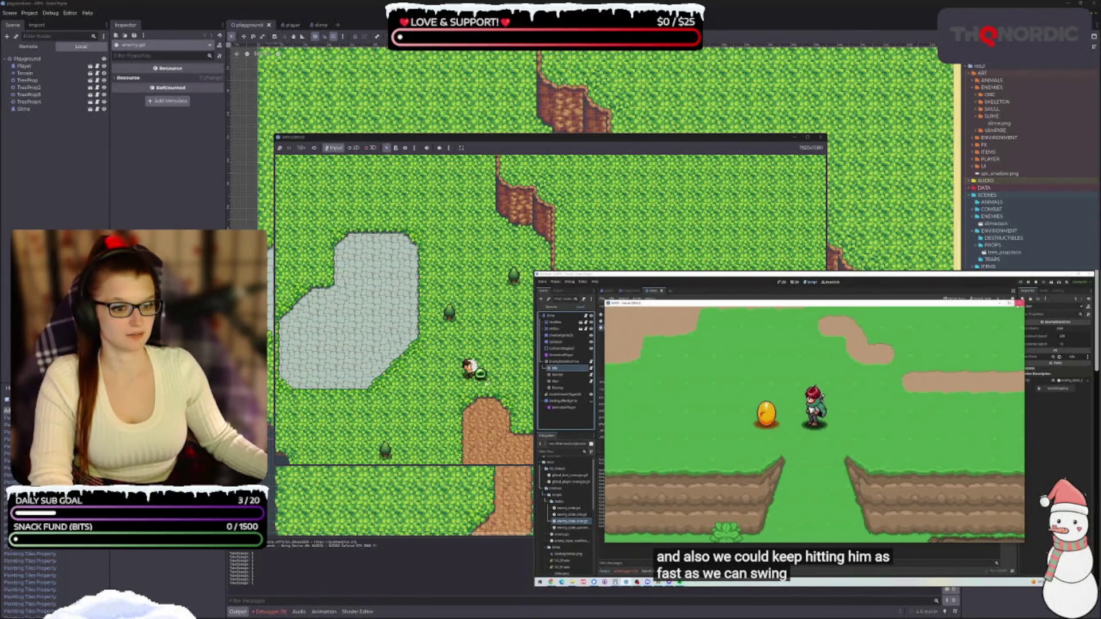
key(w)
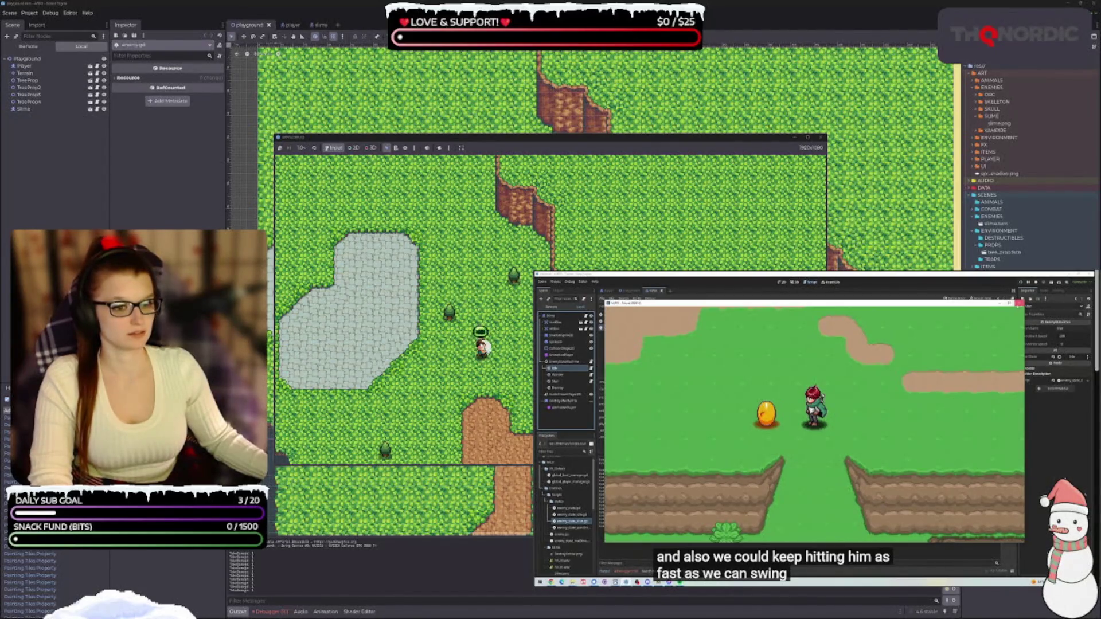
key(space)
key(w)
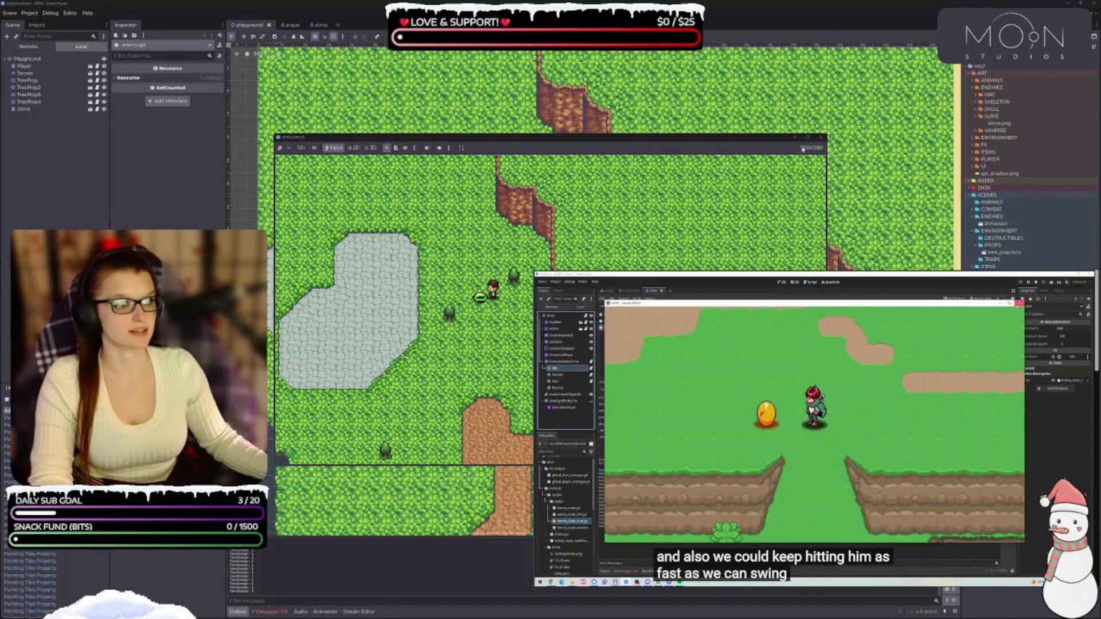
click(820, 138)
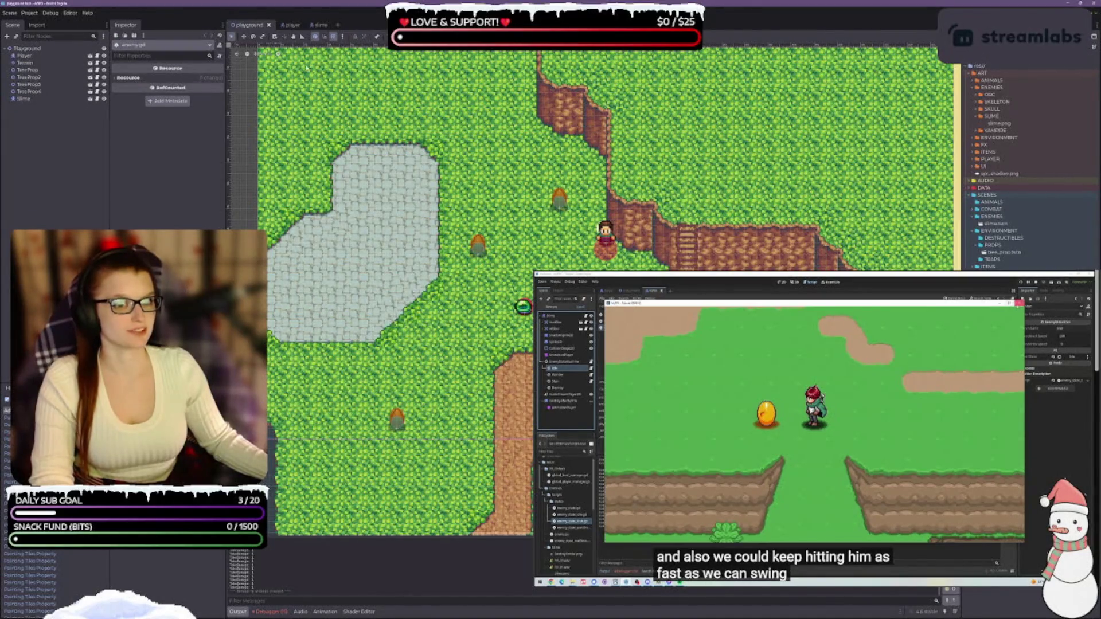
In the slime's AnimPlayer, extend take_dmg to about 0.55 s and move a keyframe to about 0.37 s
click(320, 24)
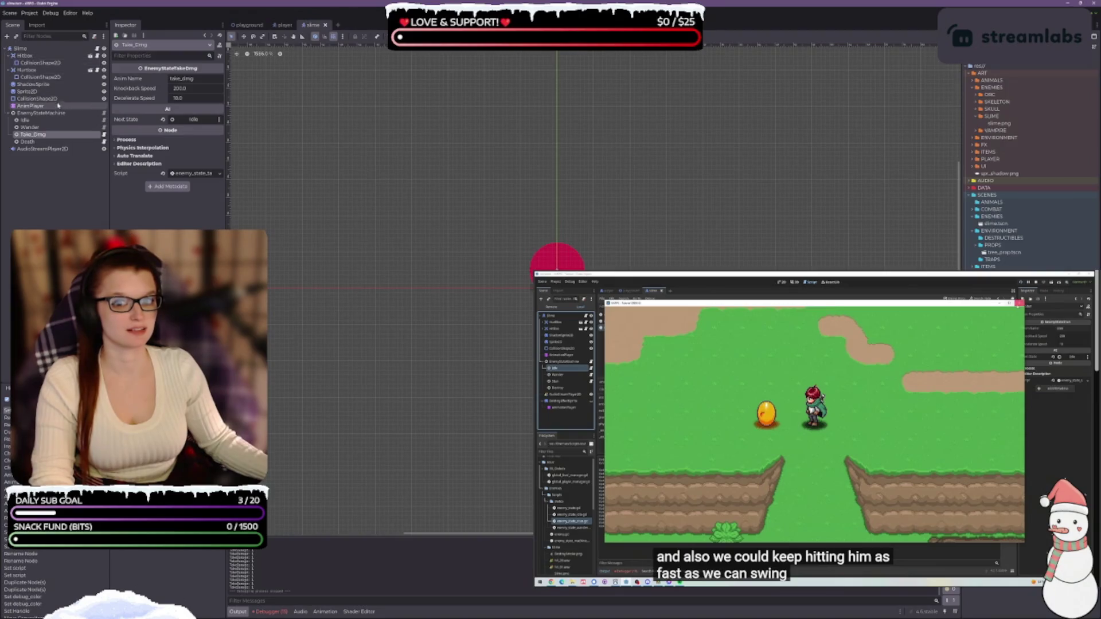
click(57, 106)
click(355, 491)
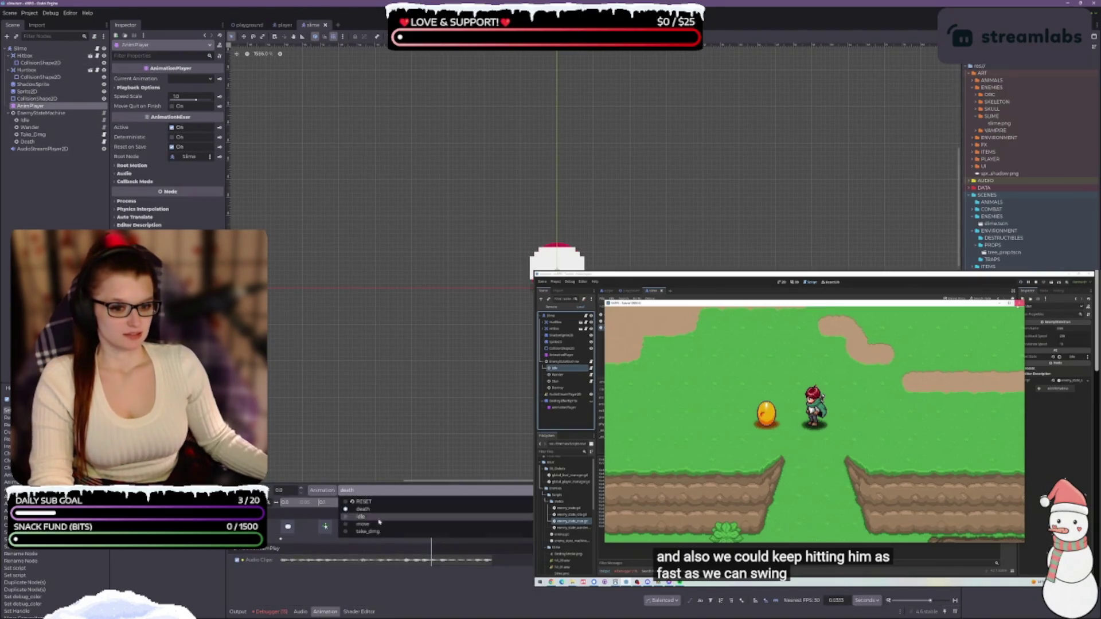
click(382, 533)
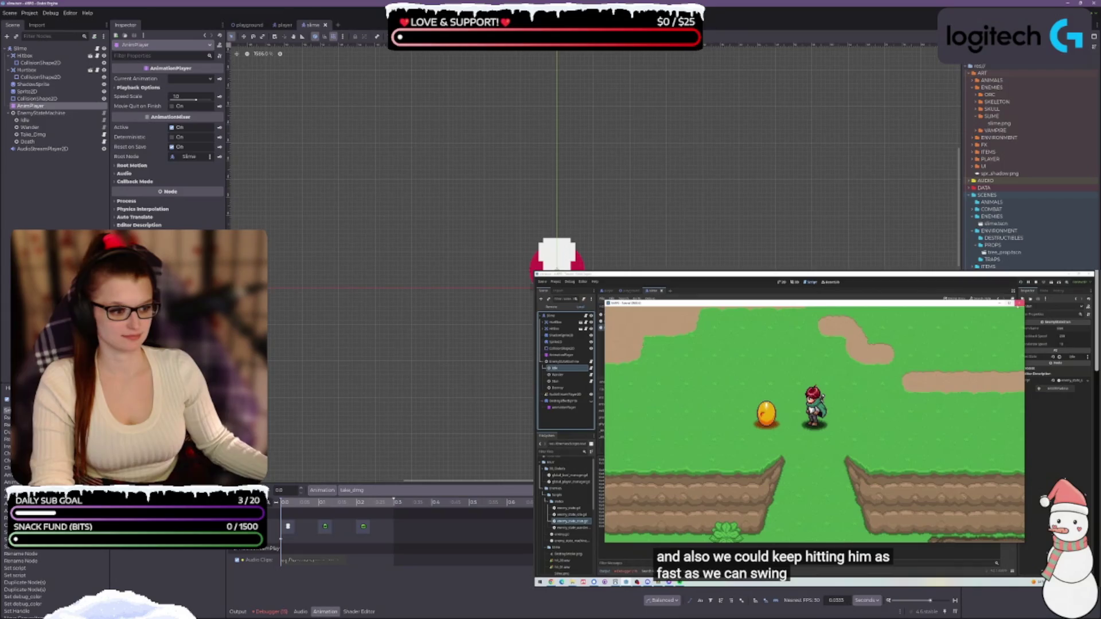
click(394, 502)
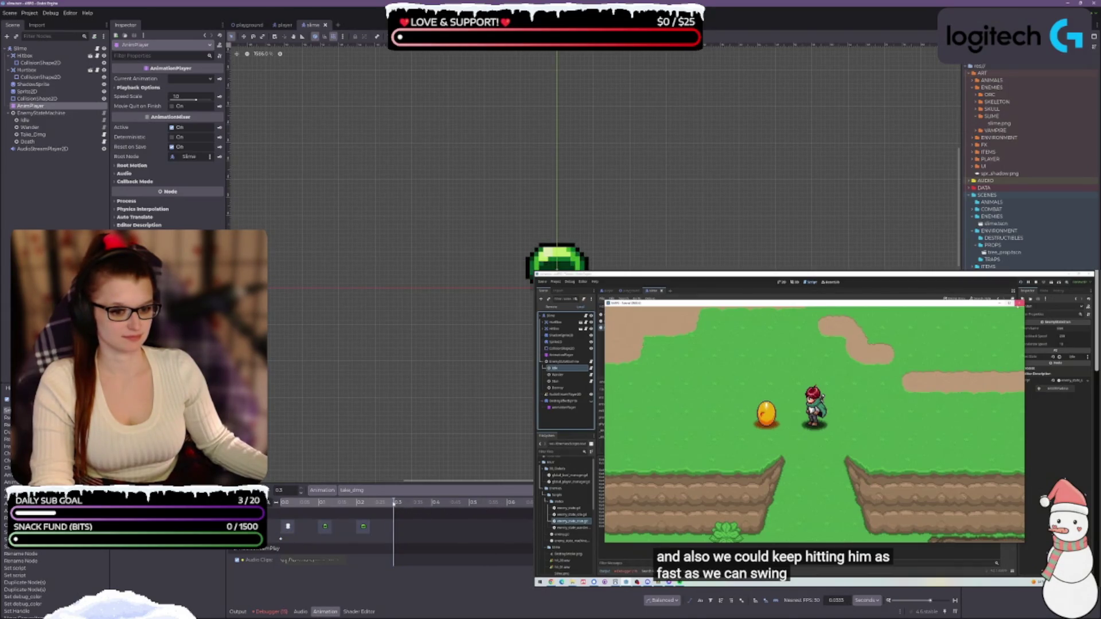
drag(414, 502, 508, 503)
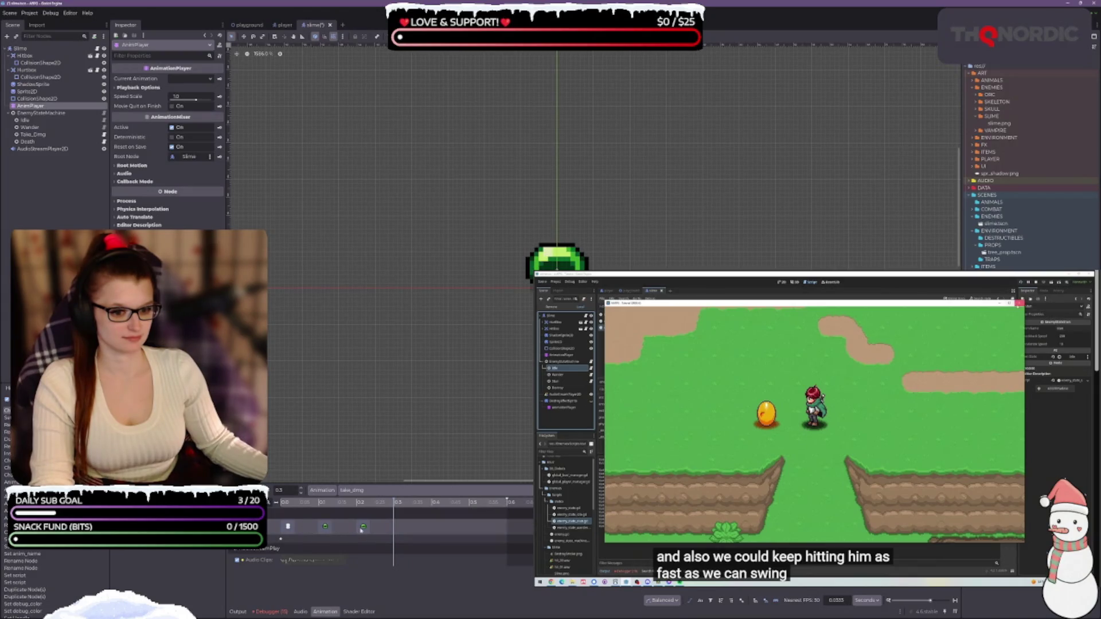
drag(362, 530, 432, 529)
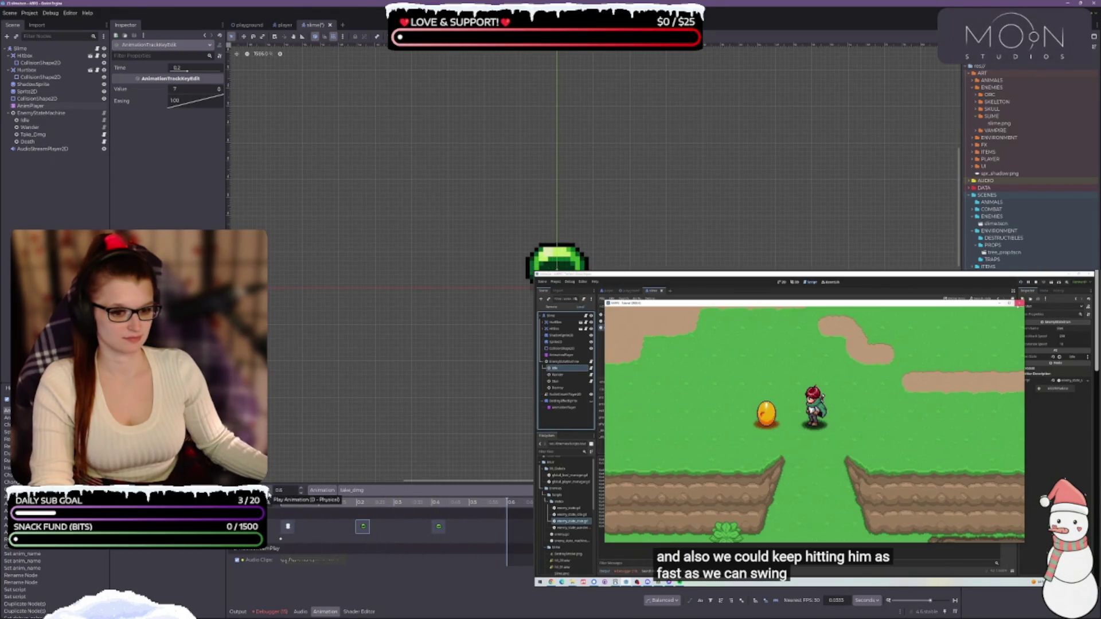
Save the slime scene and run the game from the playground scene to test it
key(ctrl+s)
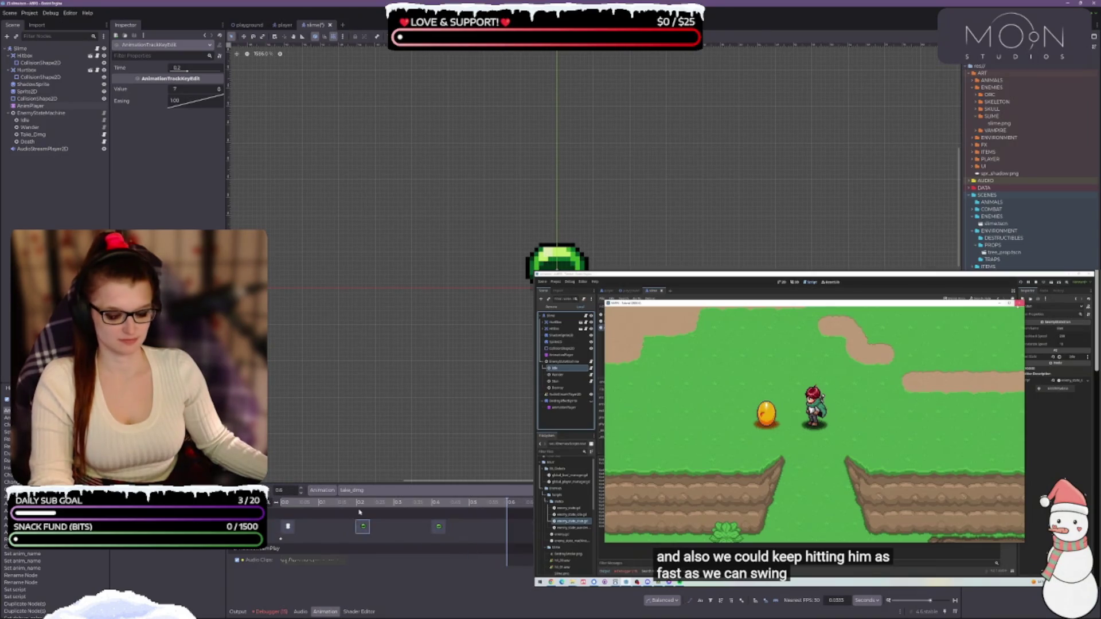
click(248, 25)
key(F5)
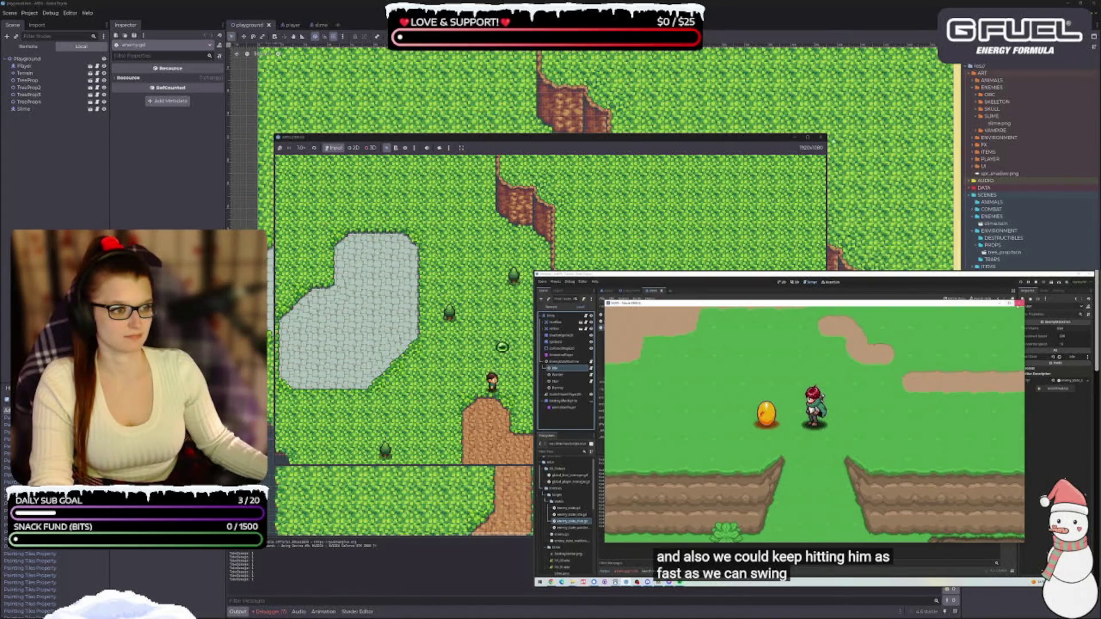
Close the game, review the take_dmg errors in the Debugger, and open enemy_state_take_dmg.gd at the error line
click(821, 138)
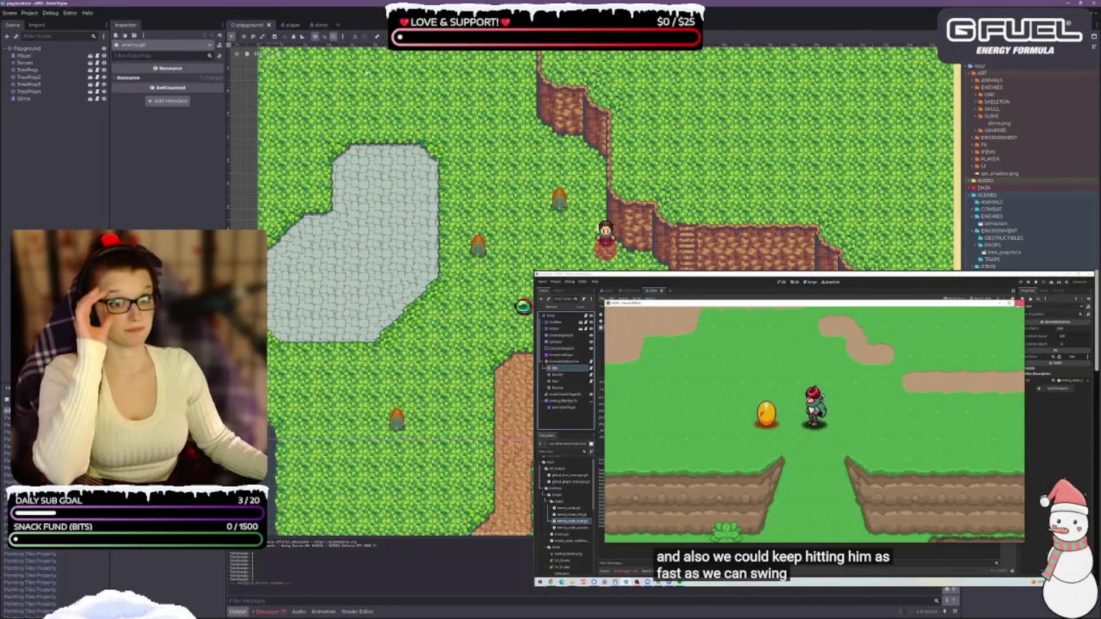
click(315, 24)
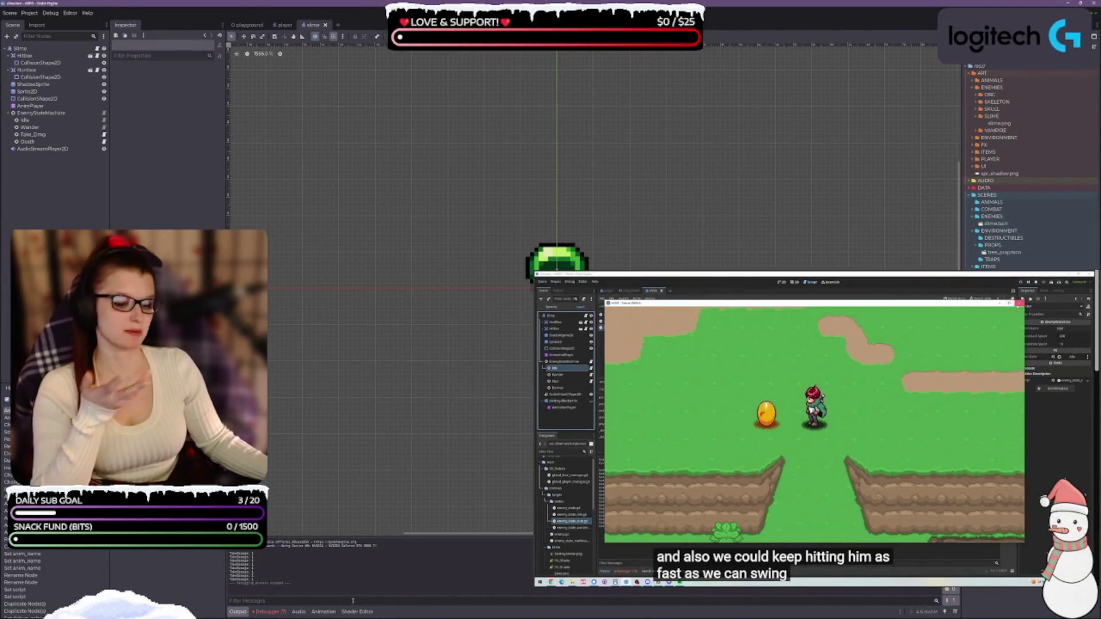
click(268, 612)
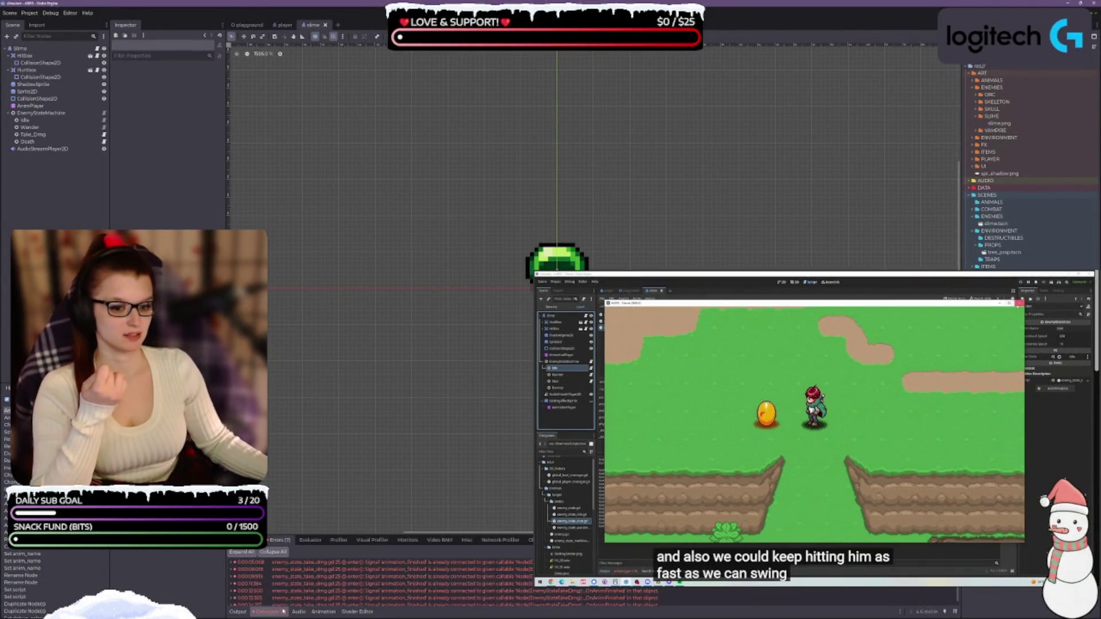
click(349, 583)
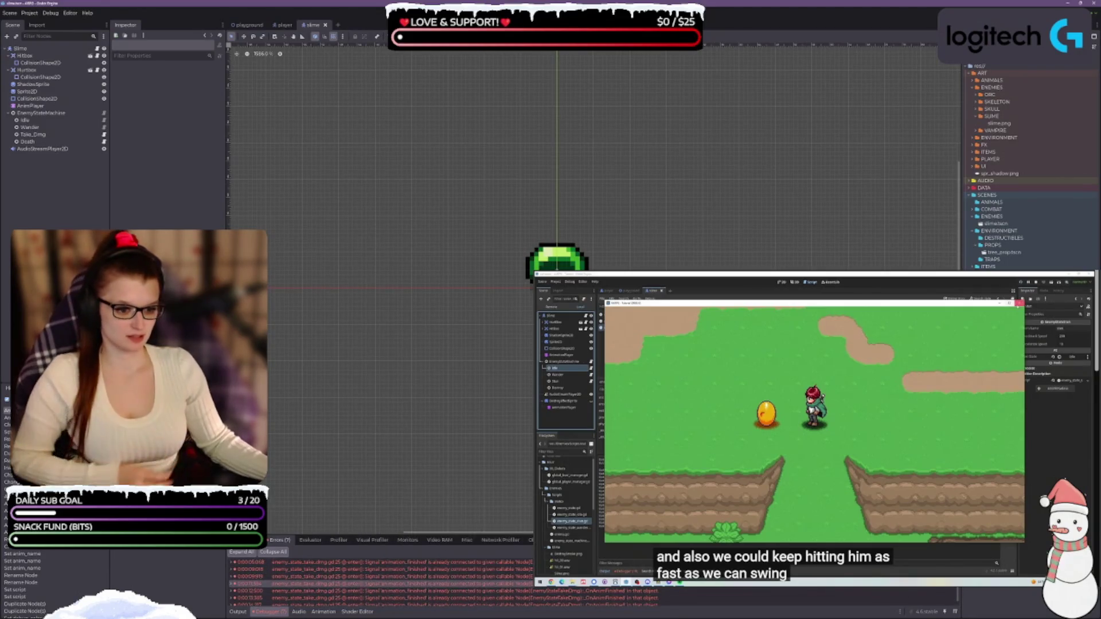
click(350, 577)
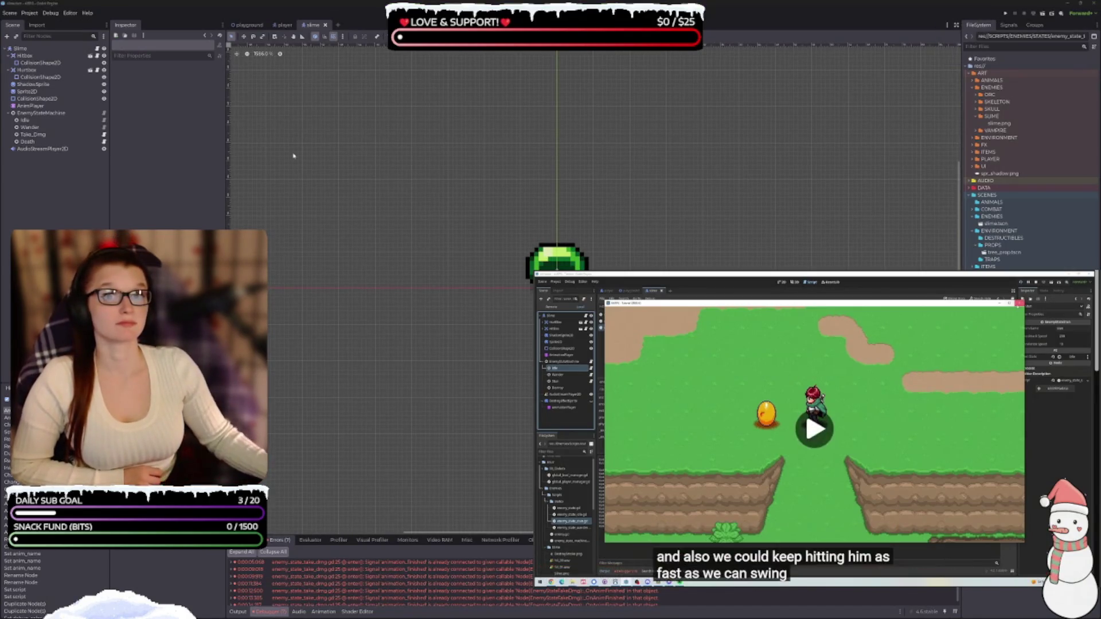
double_click(515, 562)
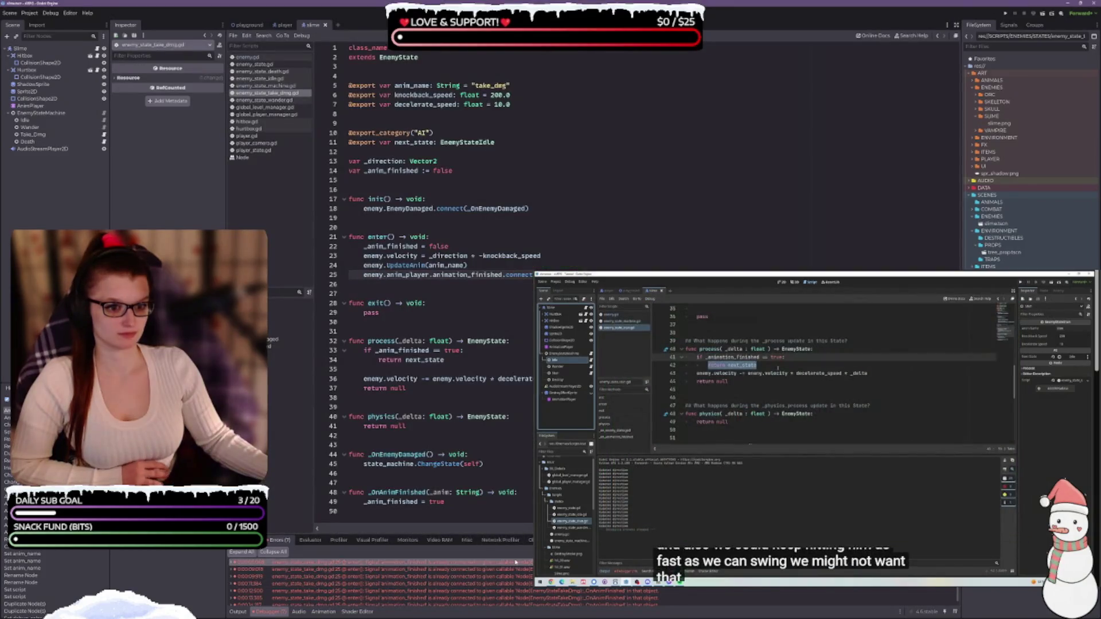
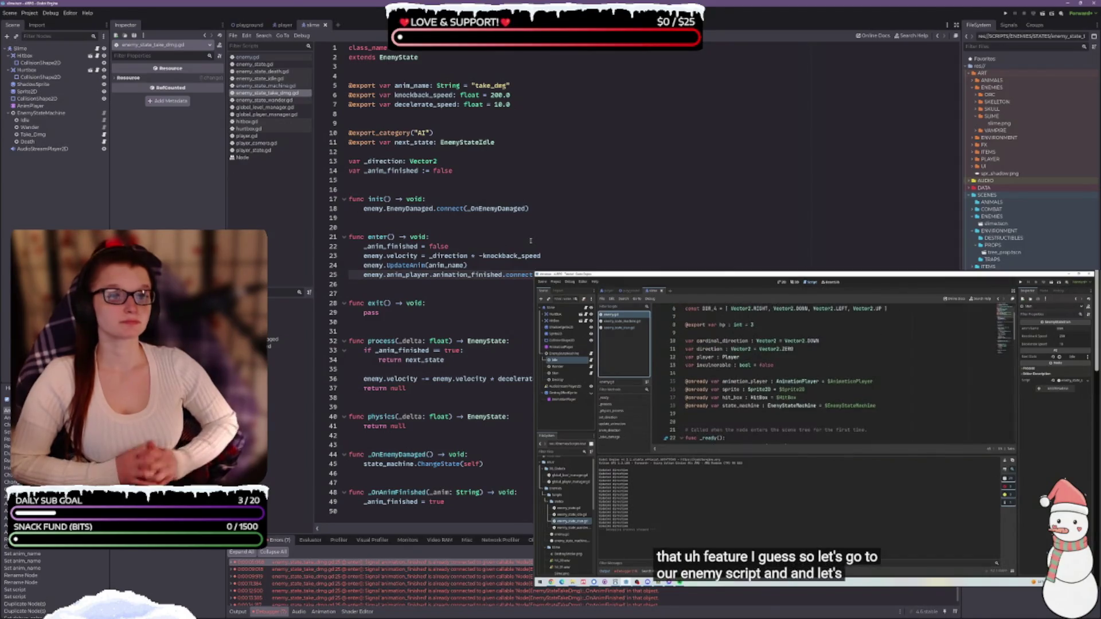
In enemy.gd, open _TakeDamage with an 'invulnerable == true:' check that returns early
click(246, 56)
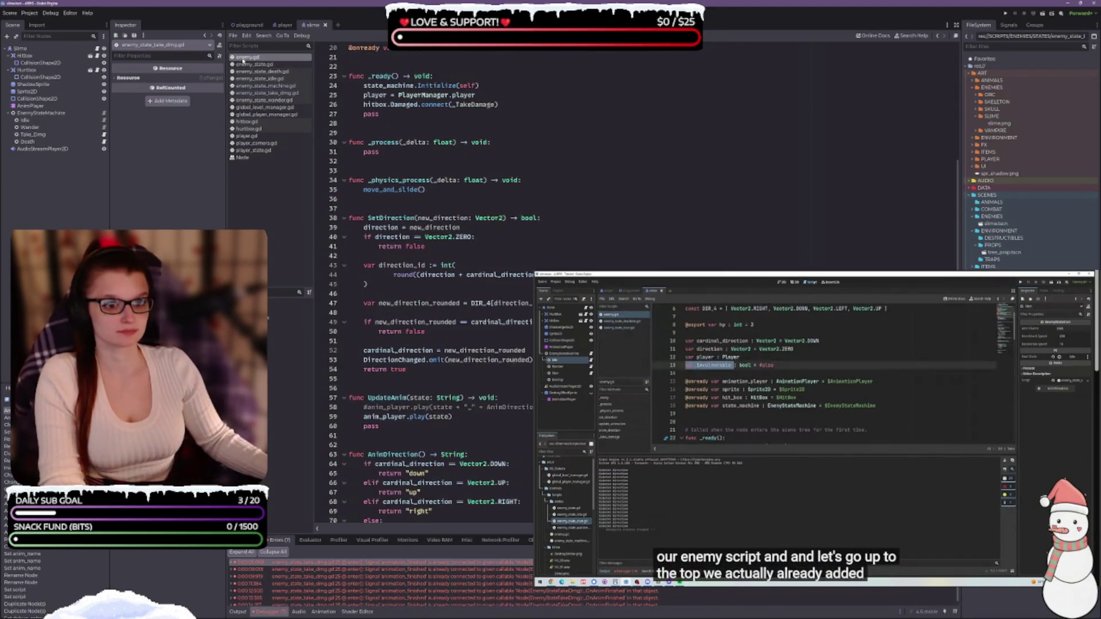
scroll(531, 261, up, 5)
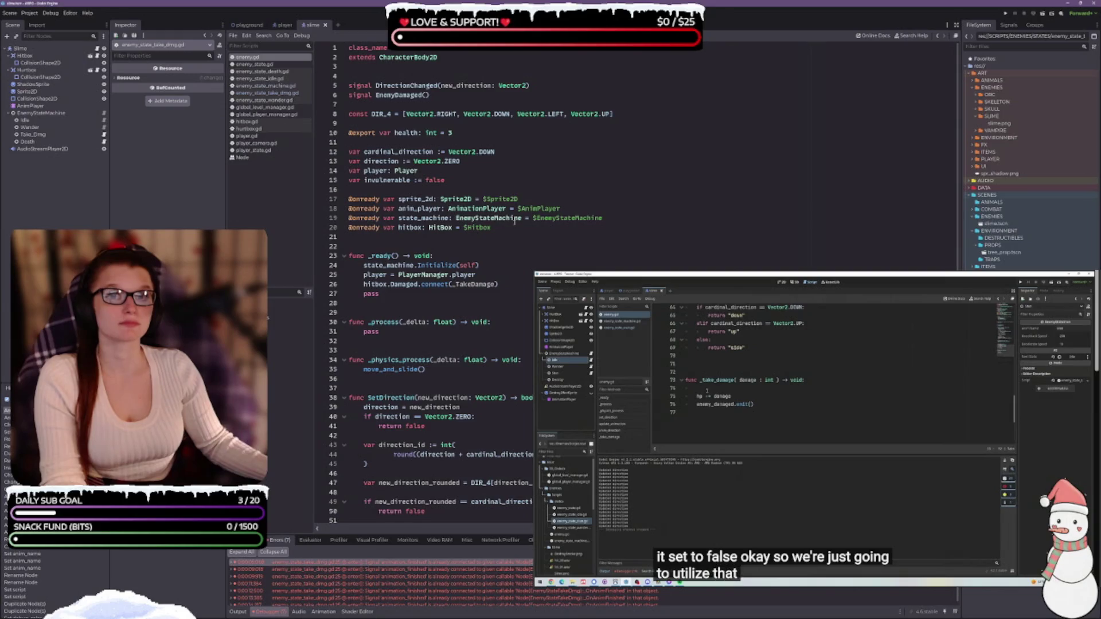
scroll(514, 222, down, 9)
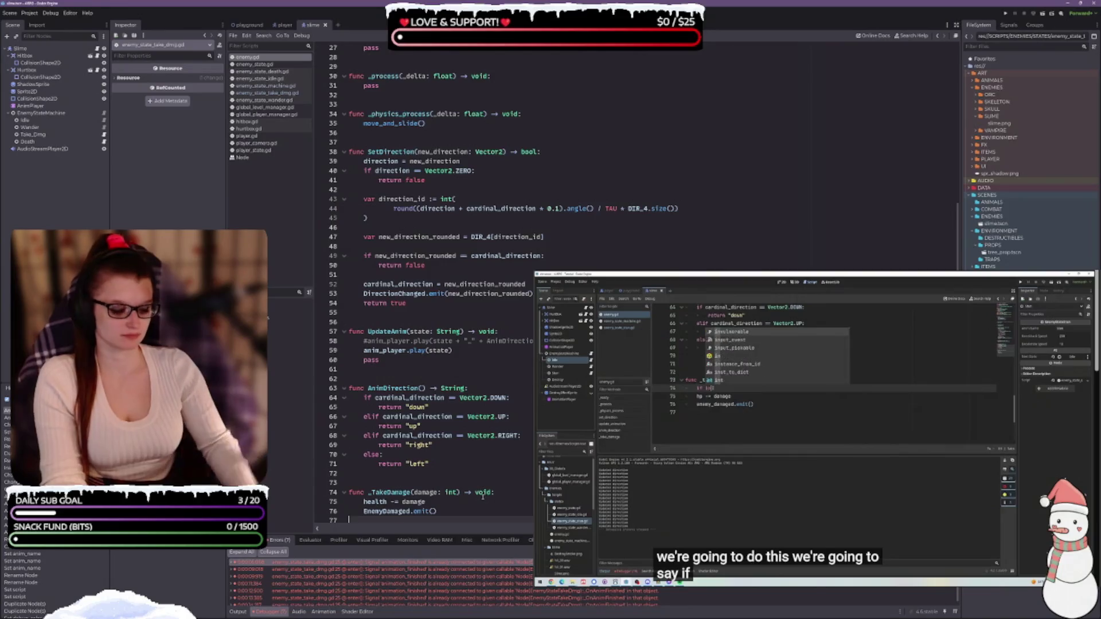
key(Return)
key(Return)
key(Return)
key(Return)
click(513, 392)
key(Return)
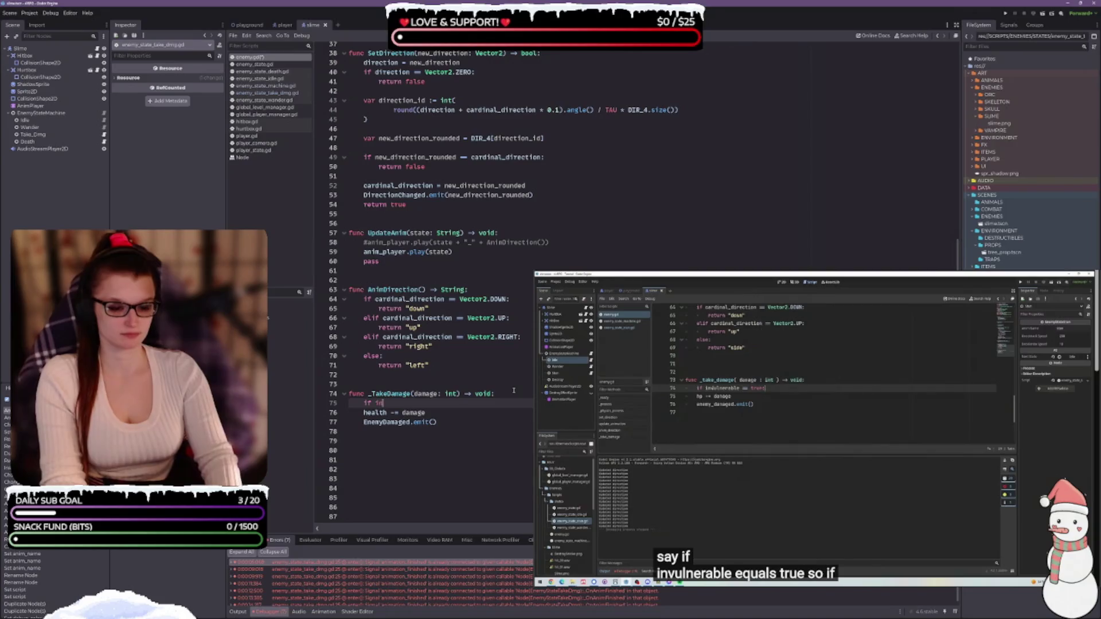
text(invulnerable == )
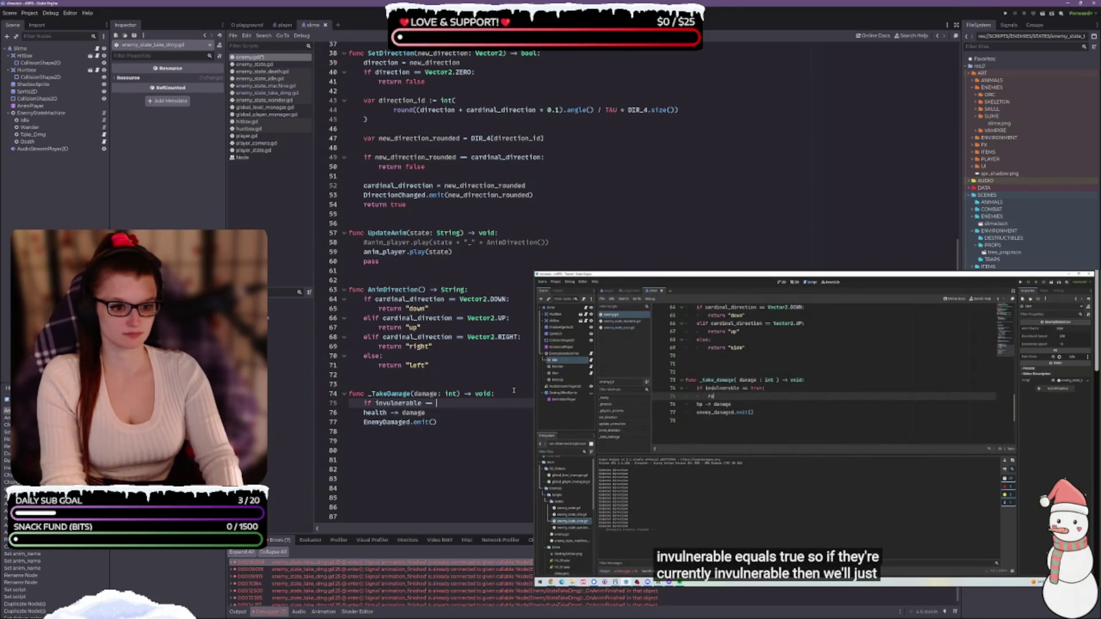
text(true:)
key(Return)
text(return)
key(Return)
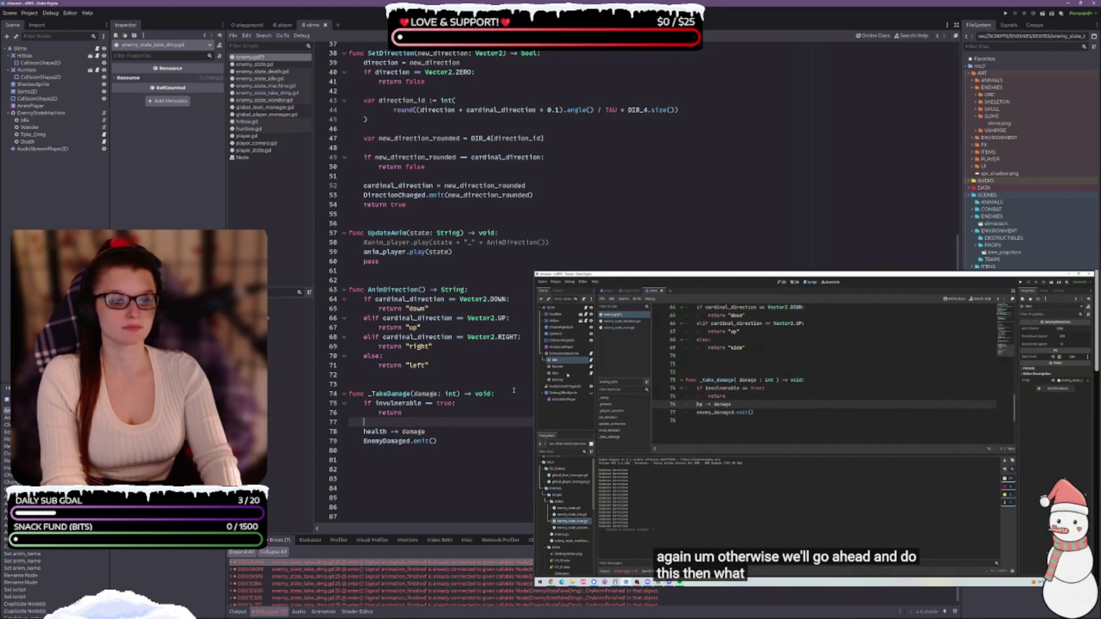
key(BackSpace)
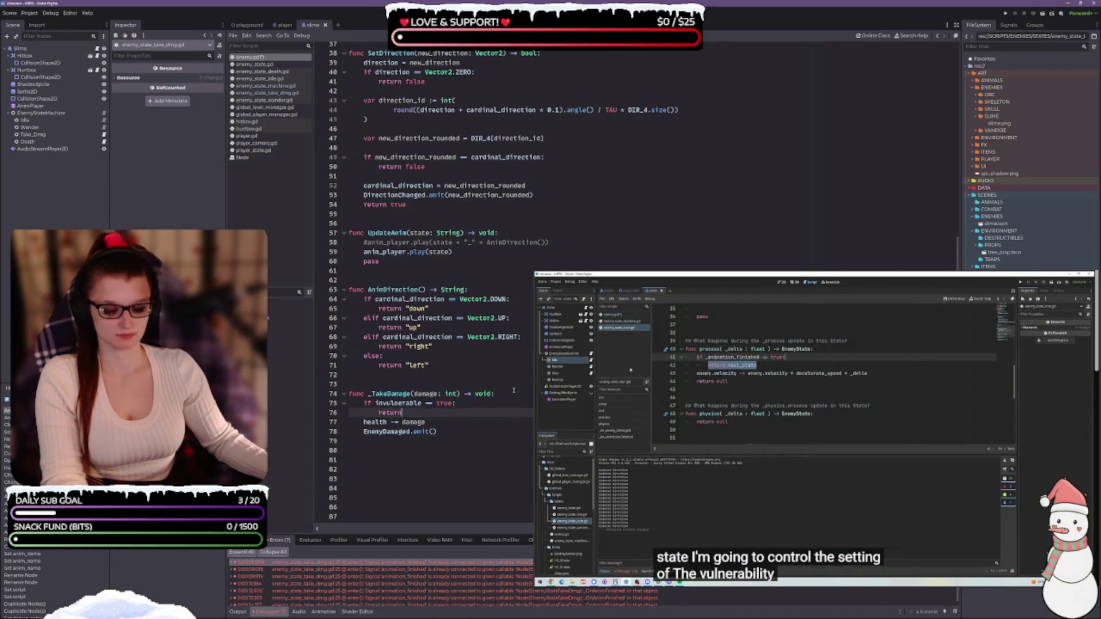
Delete the leftover pass lines in UpdateAnim and _ready
click(392, 260)
key(BackSpace)
key(BackSpace)
key(BackSpace)
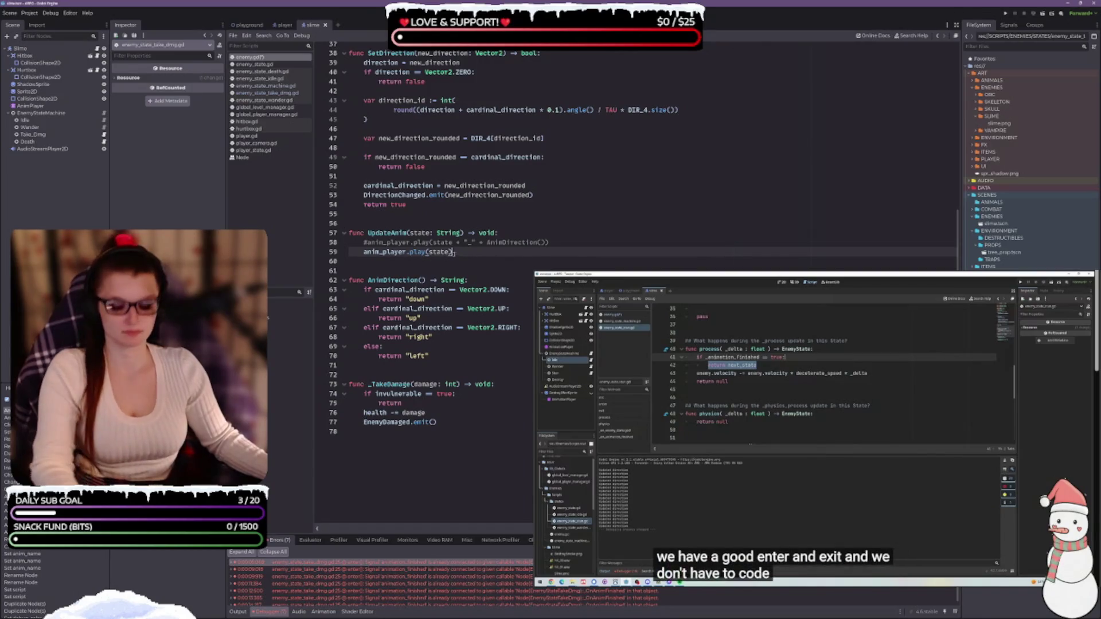
scroll(457, 256, up, 8)
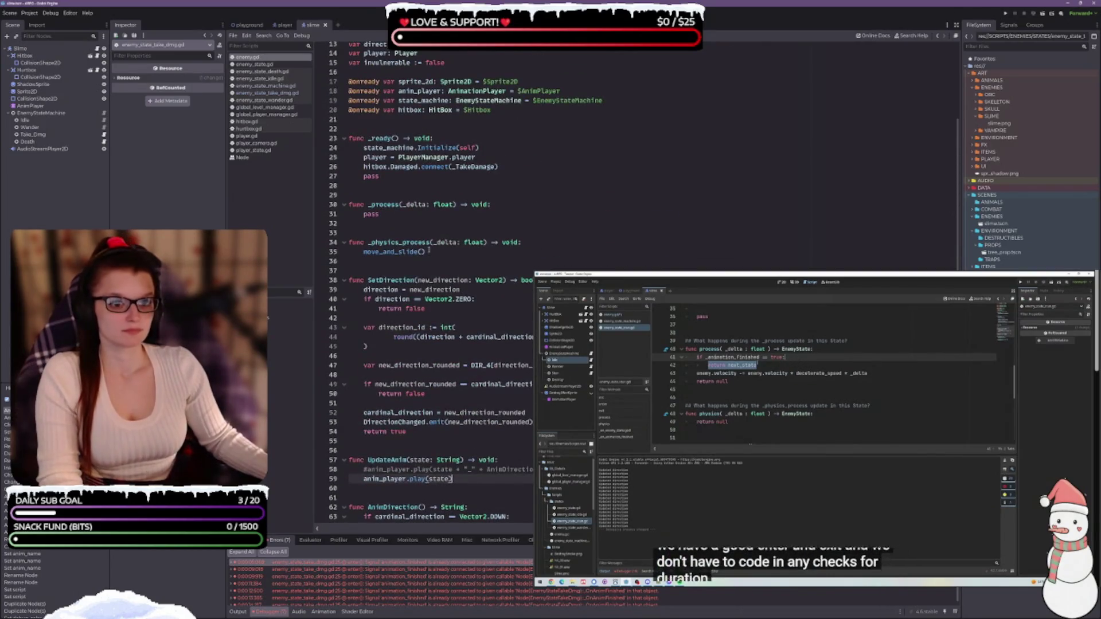
mouse_move(380, 176)
mouse_down()
mouse_move(337, 168)
mouse_move(351, 176)
mouse_up()
click(398, 182)
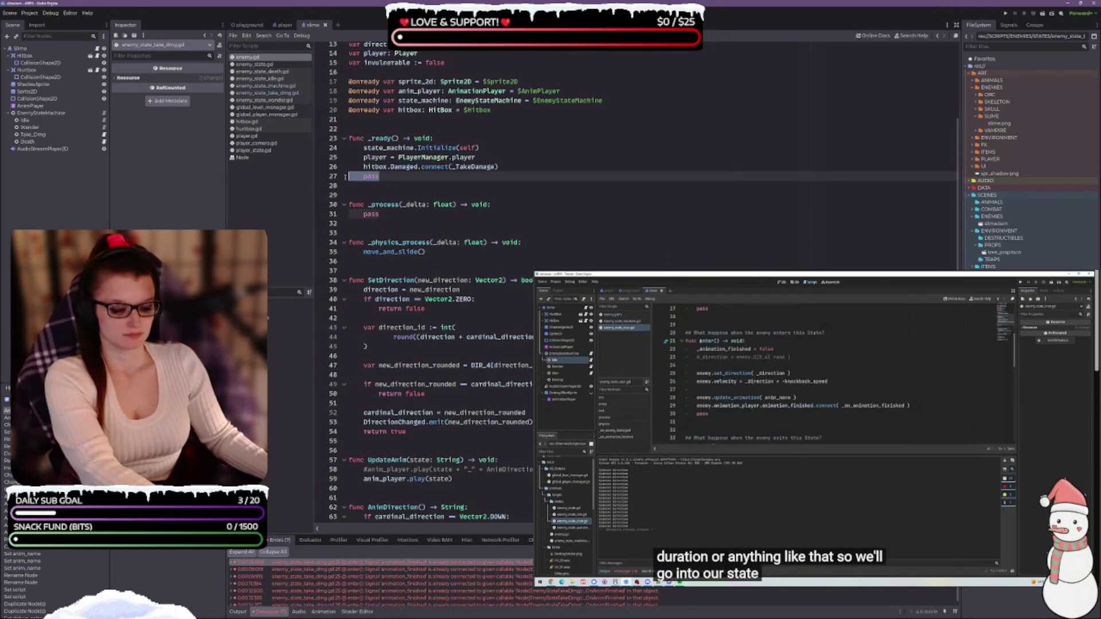
key(BackSpace)
key(BackSpace)
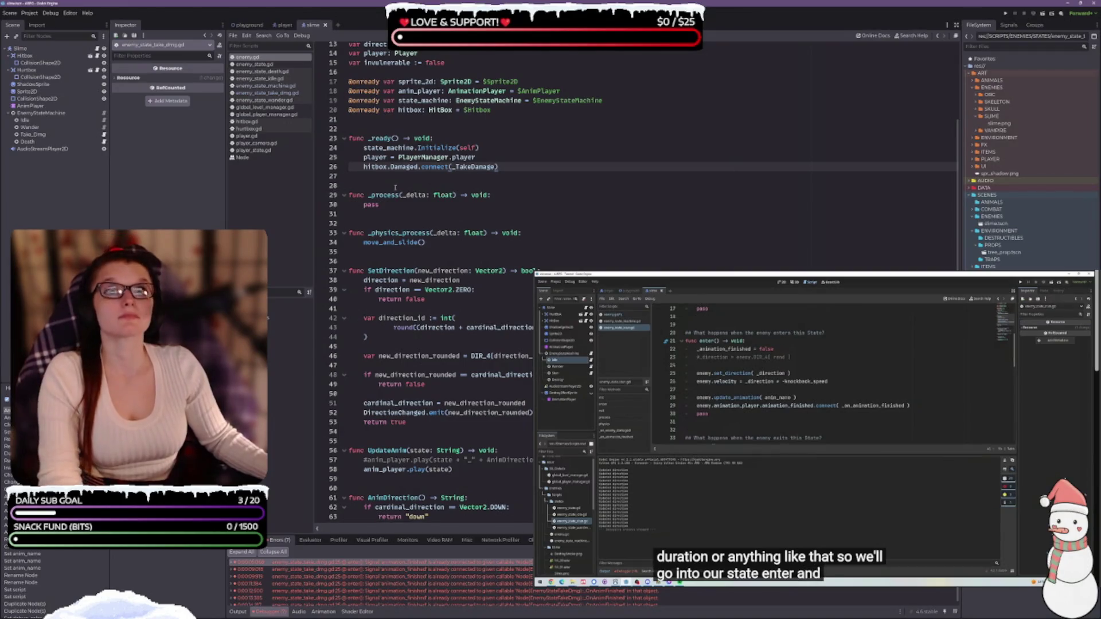
scroll(436, 229, up, 3)
scroll(480, 277, down, 6)
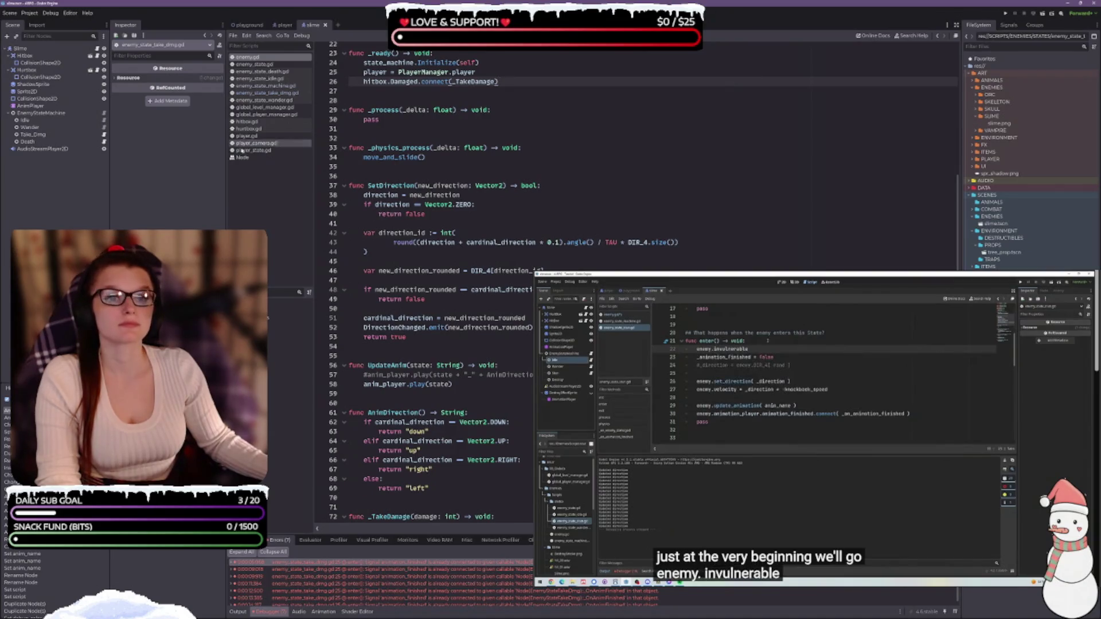
In enemy_state_take_dmg.gd, add 'enemy.invulnerable = true' as the first line of enter()
click(269, 92)
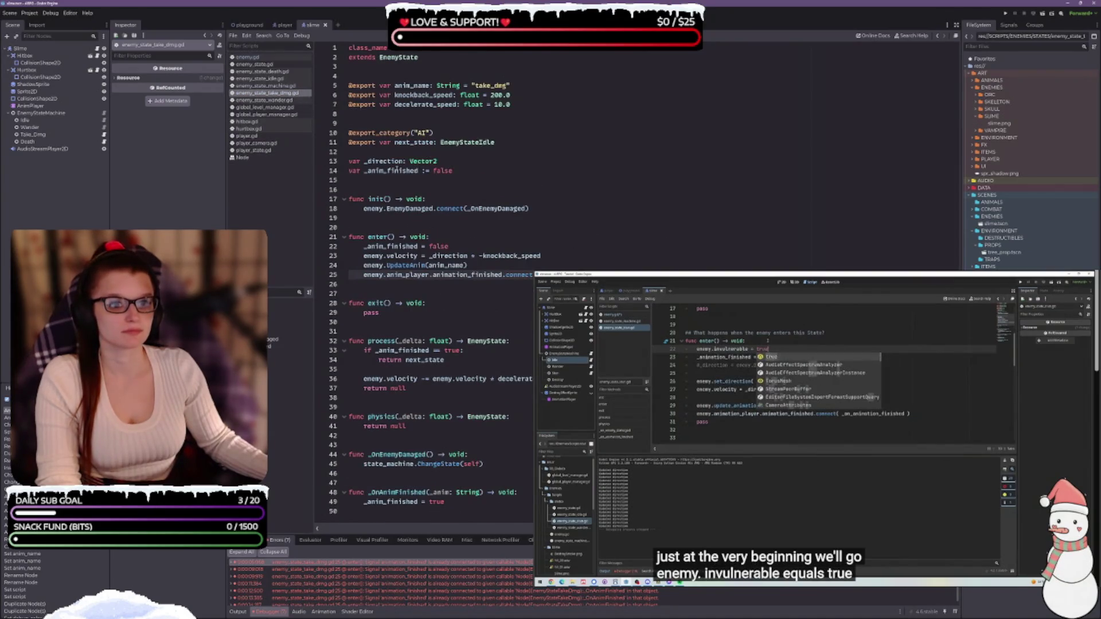
click(452, 234)
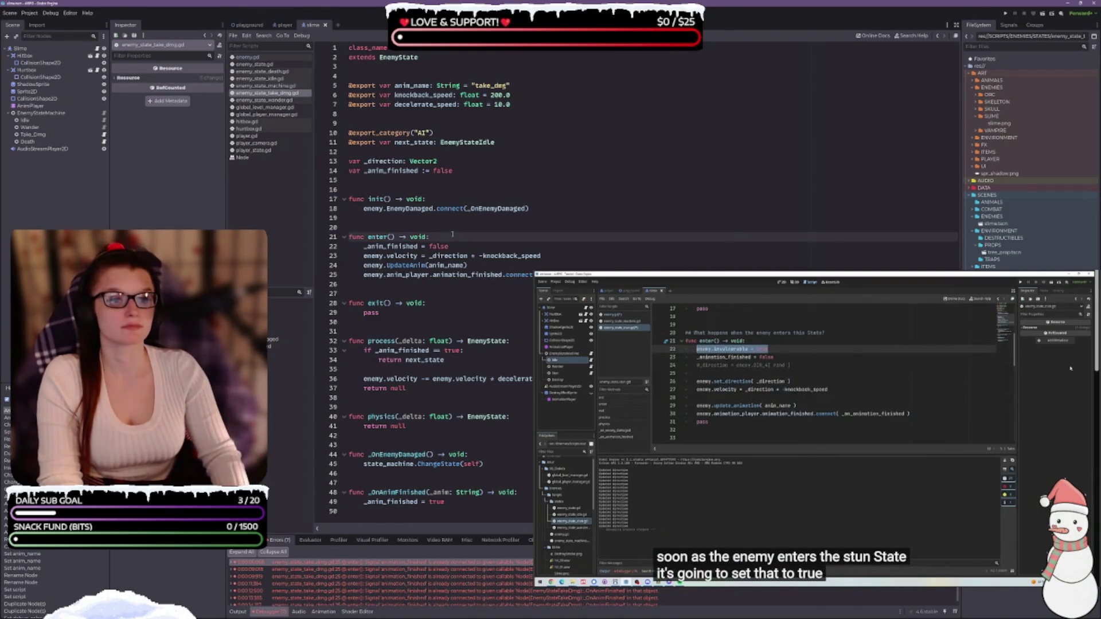
key(Return)
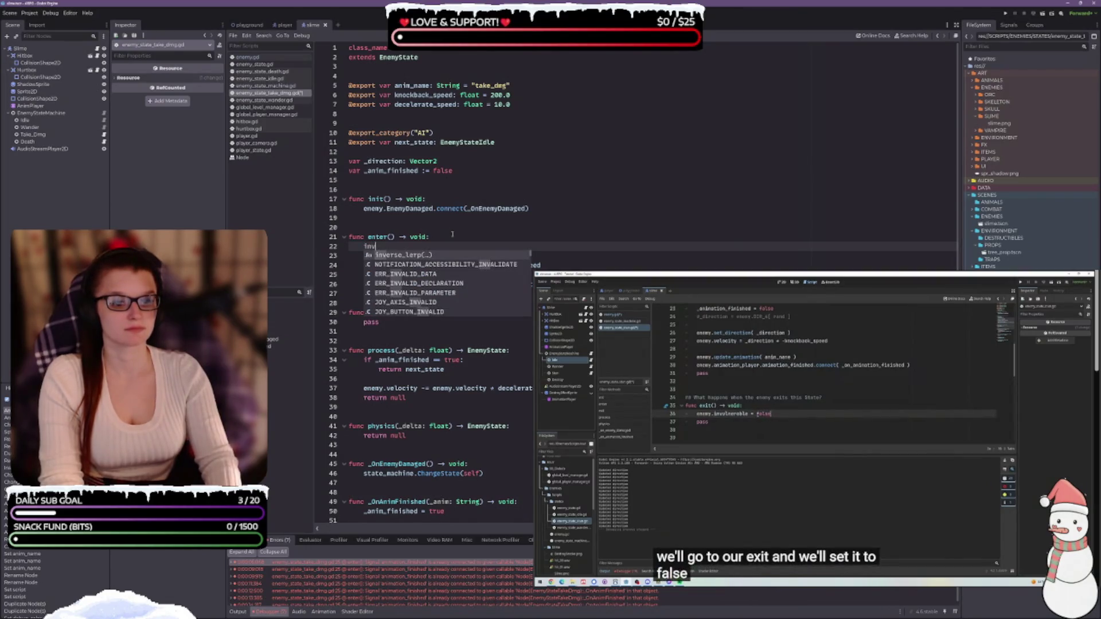
key(BackSpace)
key(BackSpace)
key(BackSpace)
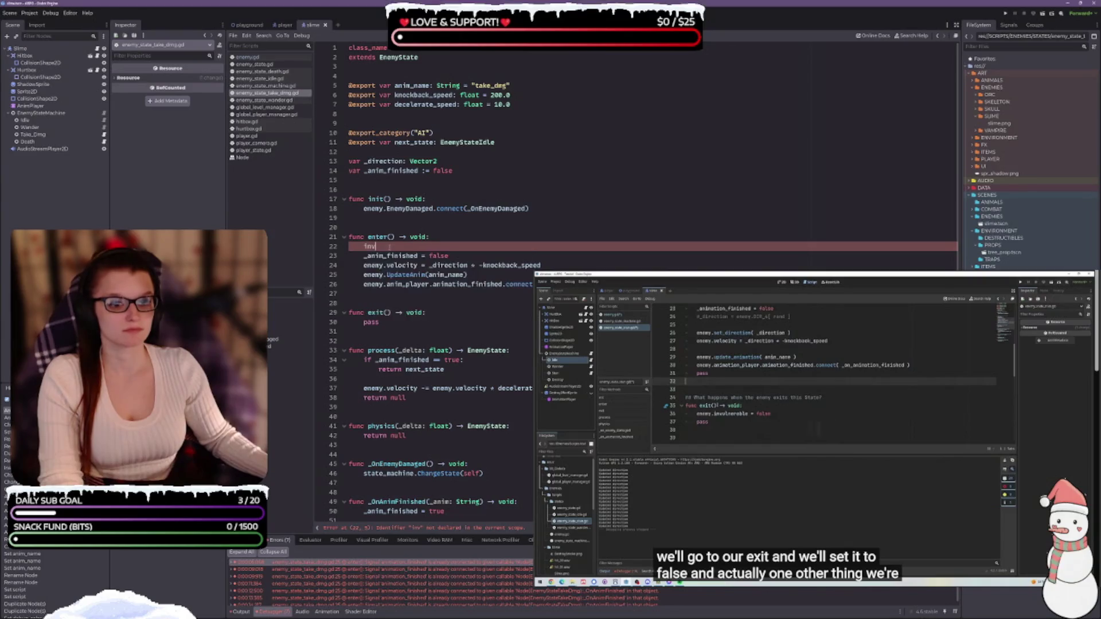
text(enemy.)
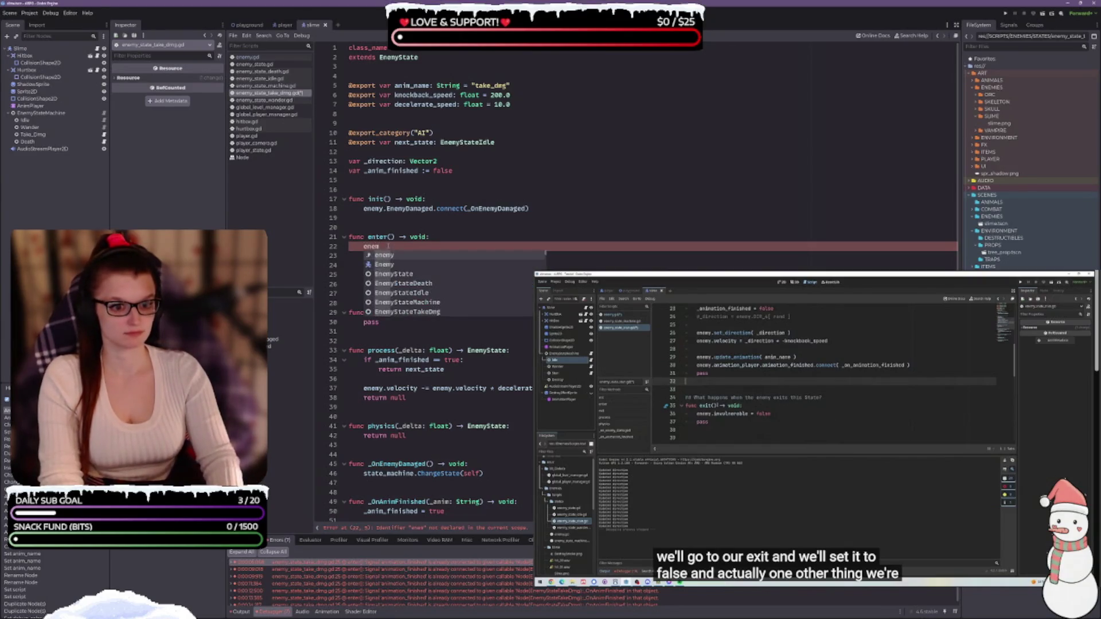
text(inv)
key(Return)
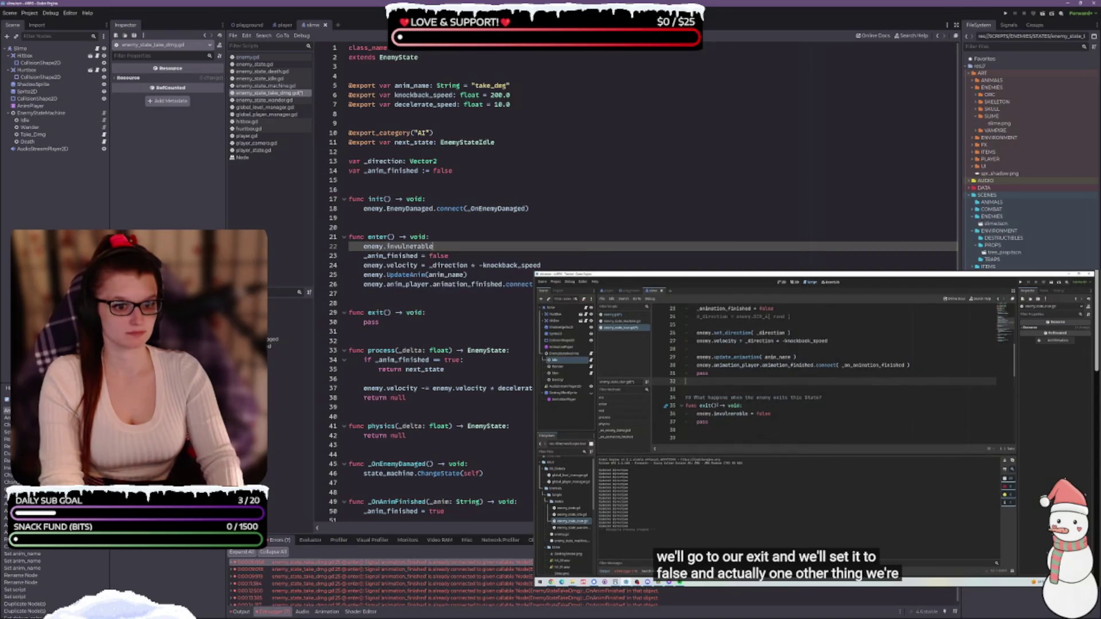
key(BackSpace)
key(BackSpace)
text(ue)
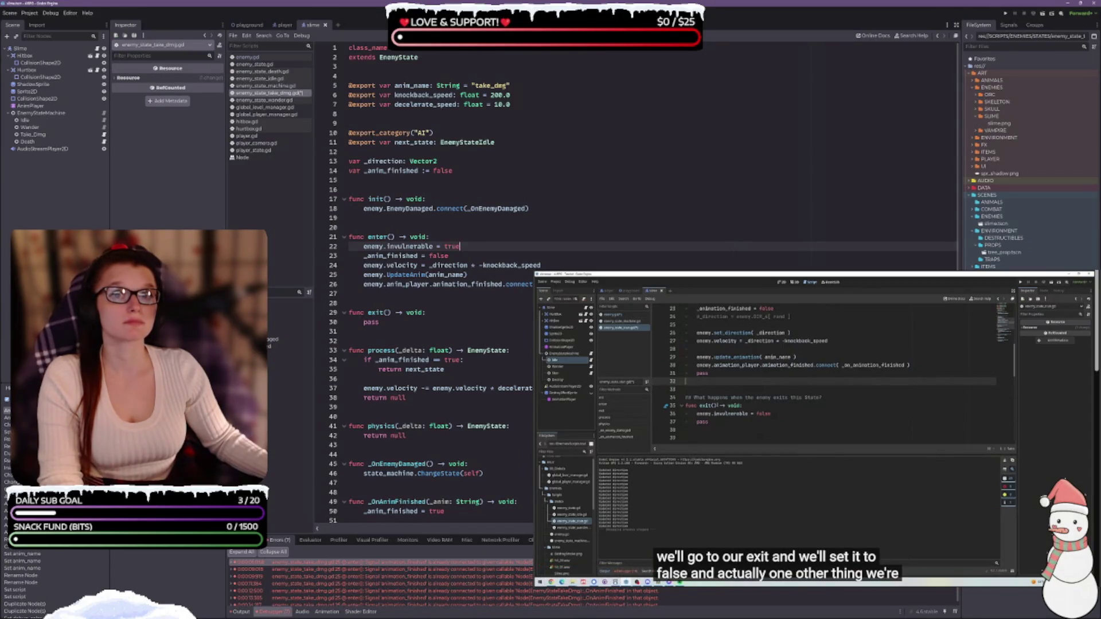
Rewind the reference tutorial to the enter() part and resume playback
mouse_move(1042, 573)
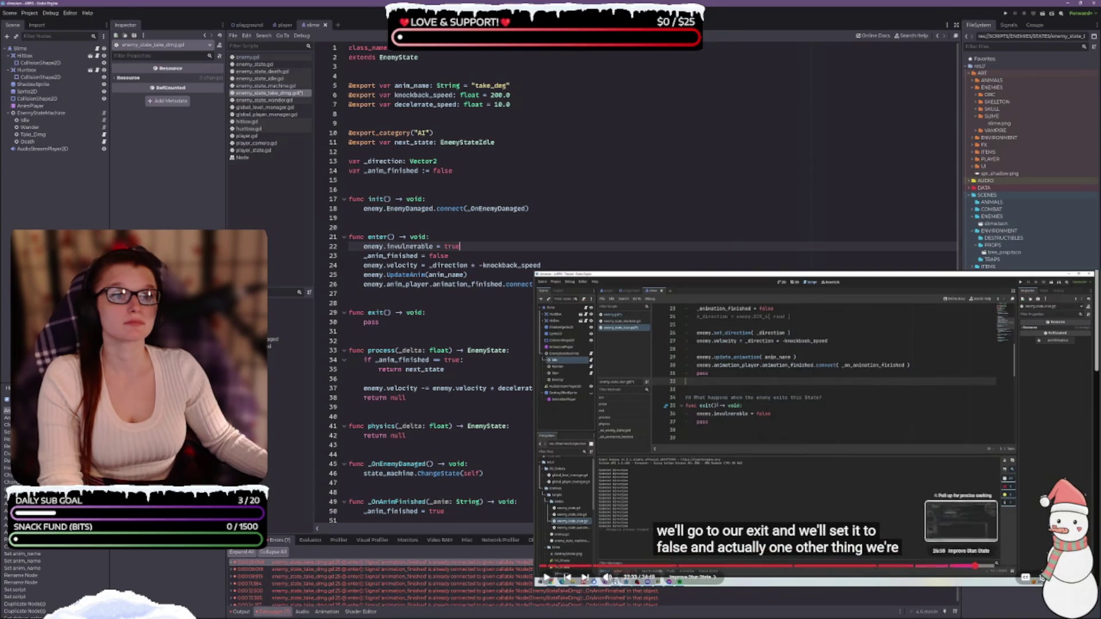
click(972, 567)
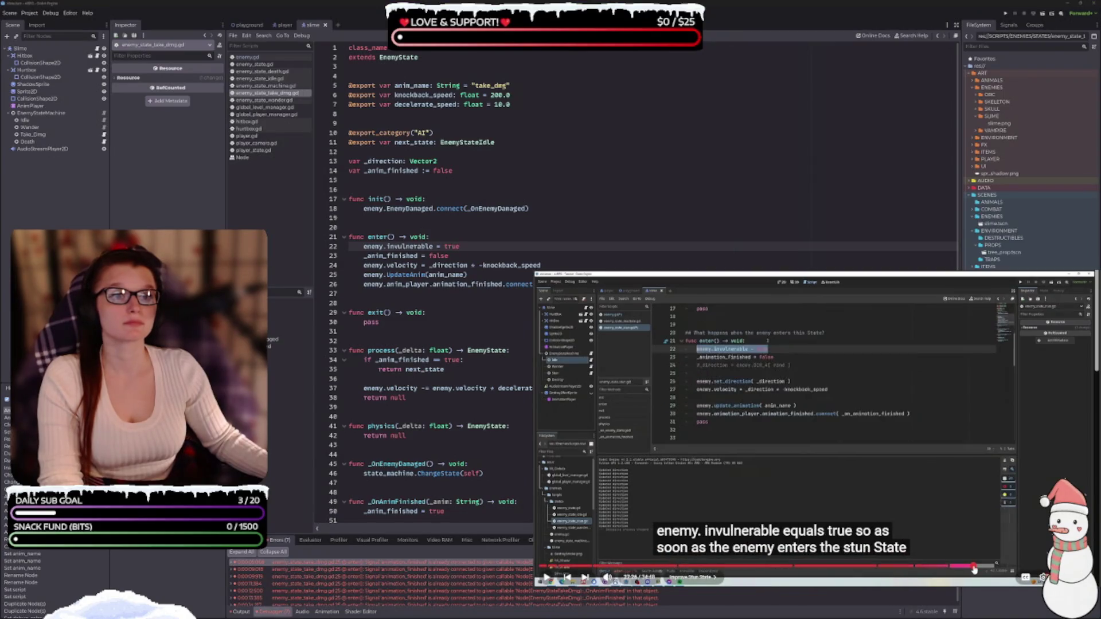
click(801, 433)
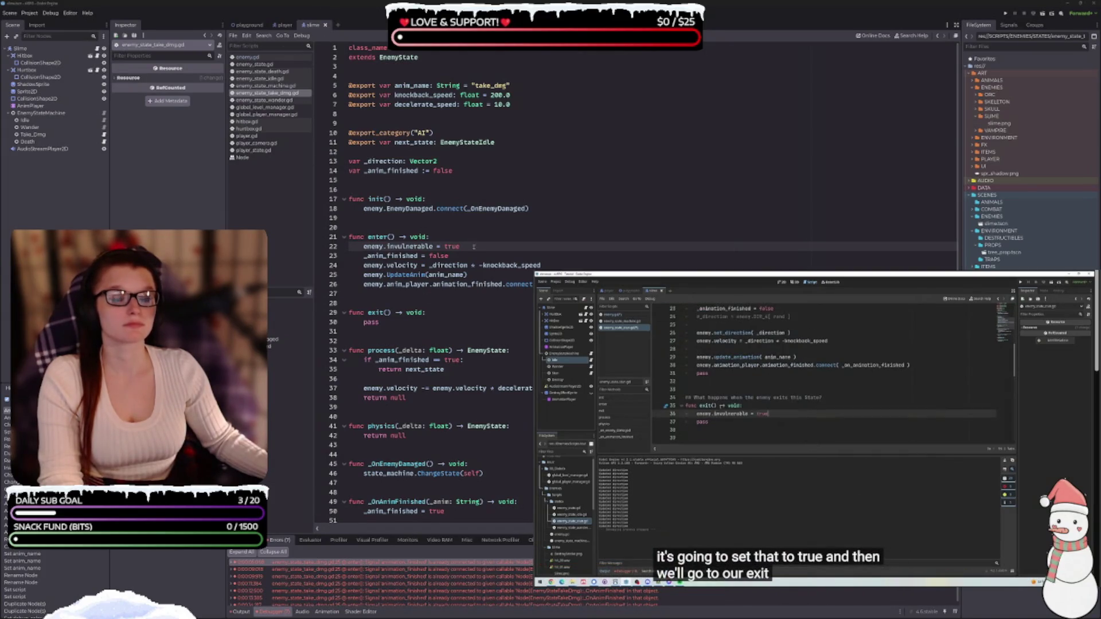
Add 'enemy.invulnerable = false' as the first line of exit()
click(432, 313)
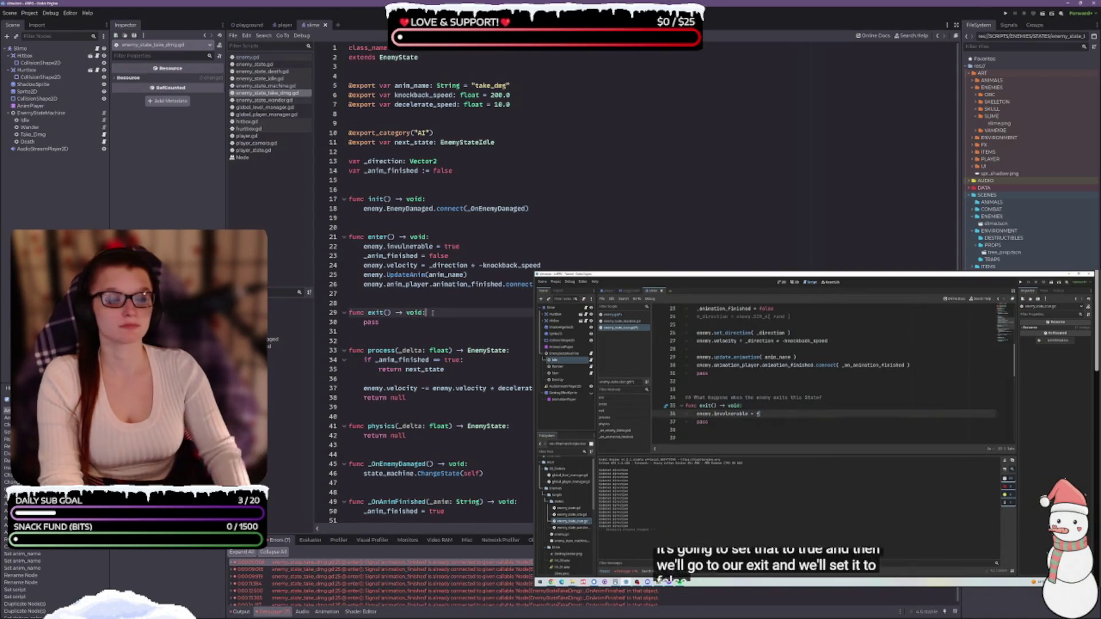
key(Return)
text(enemy.invulnerable = )
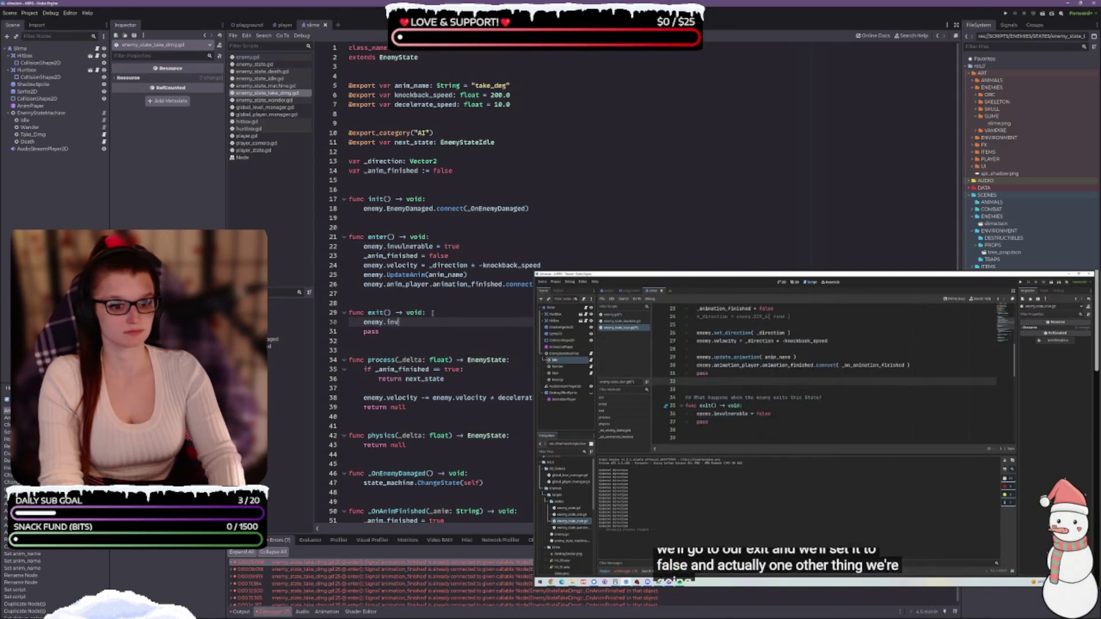
text(false)
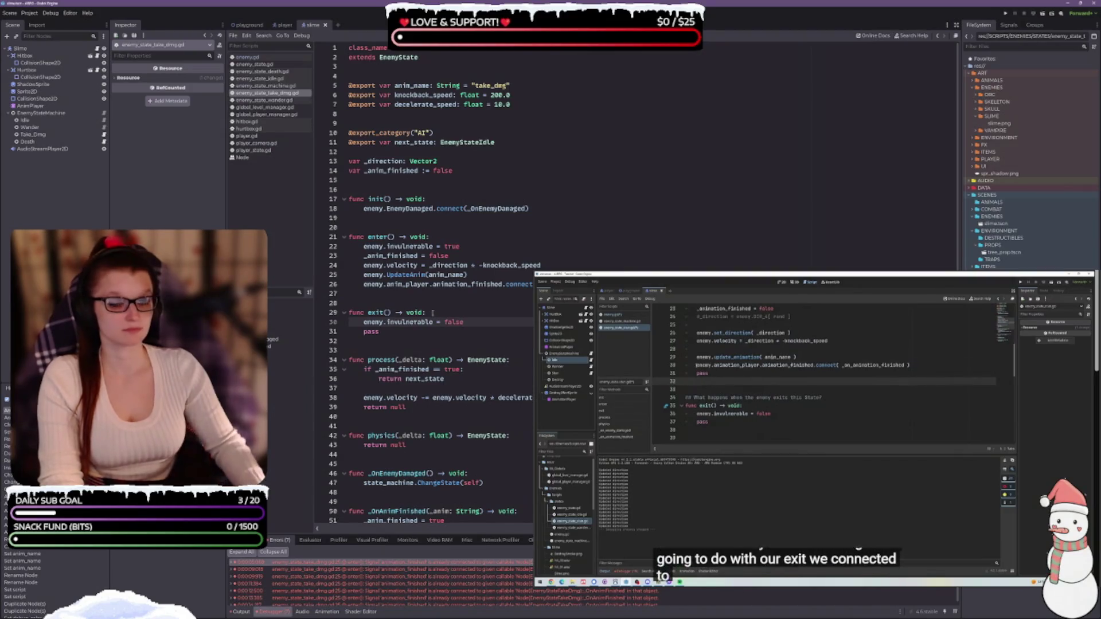
key(Return)
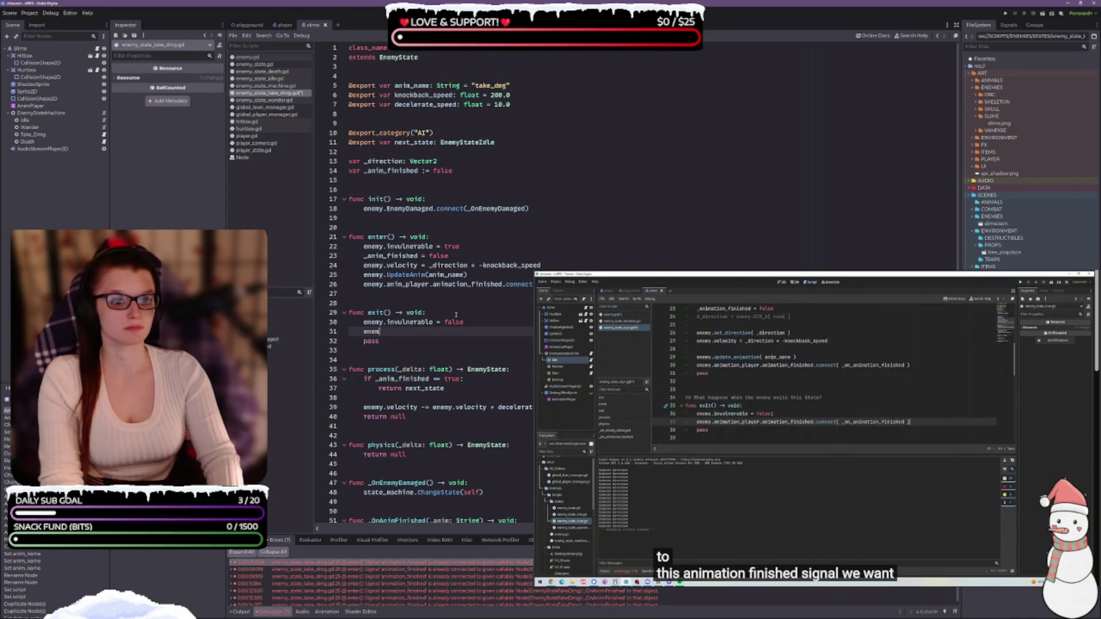
Disconnect _onAnimFinished from enemy.anim_player.animation_finished, delete the pass line, and save
text(enemy.anim_player.ani)
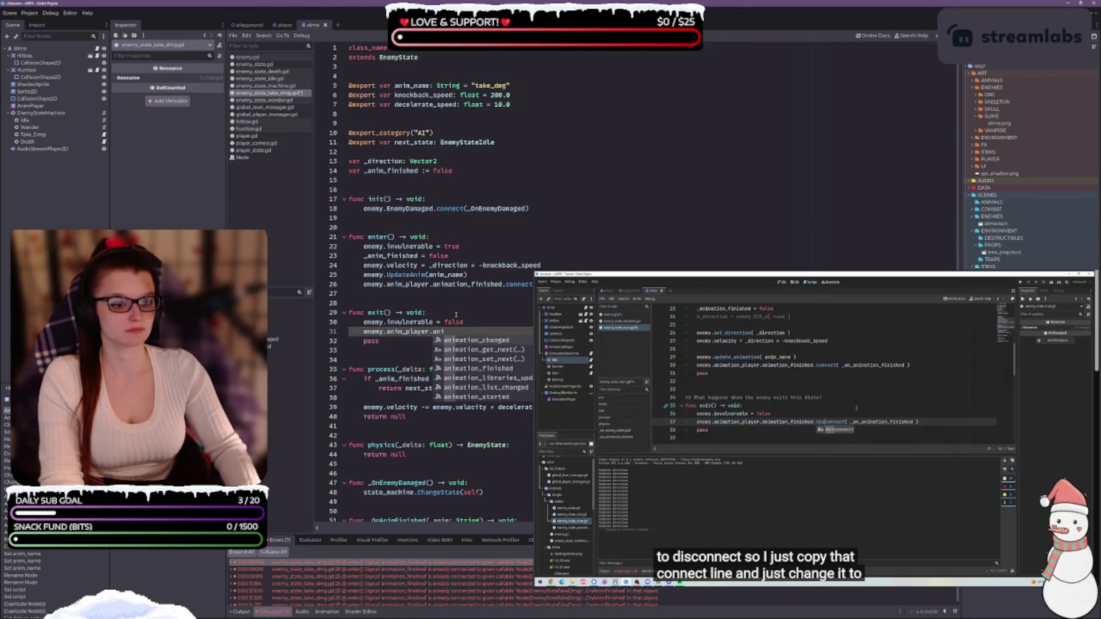
key(Down)
key(Down)
key(Down)
key(Return)
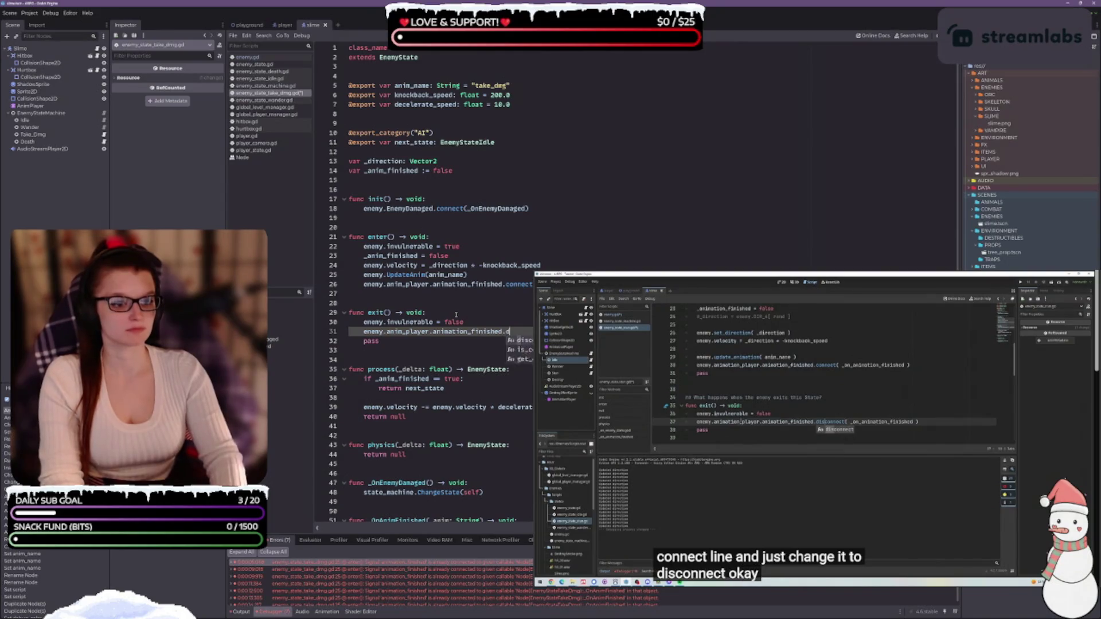
key(Return)
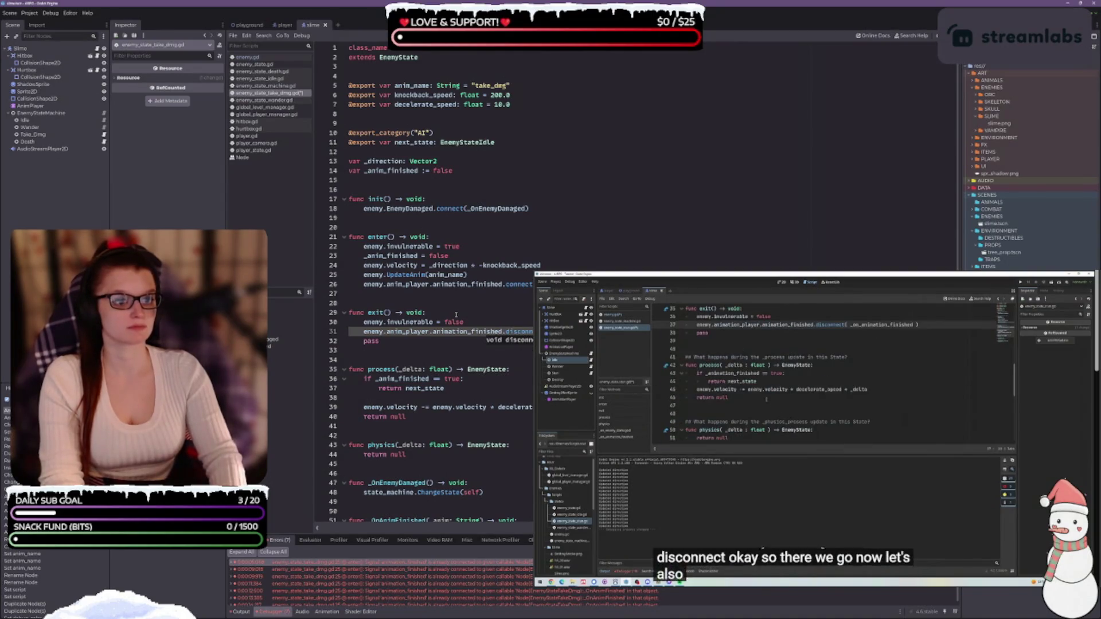
key(Escape)
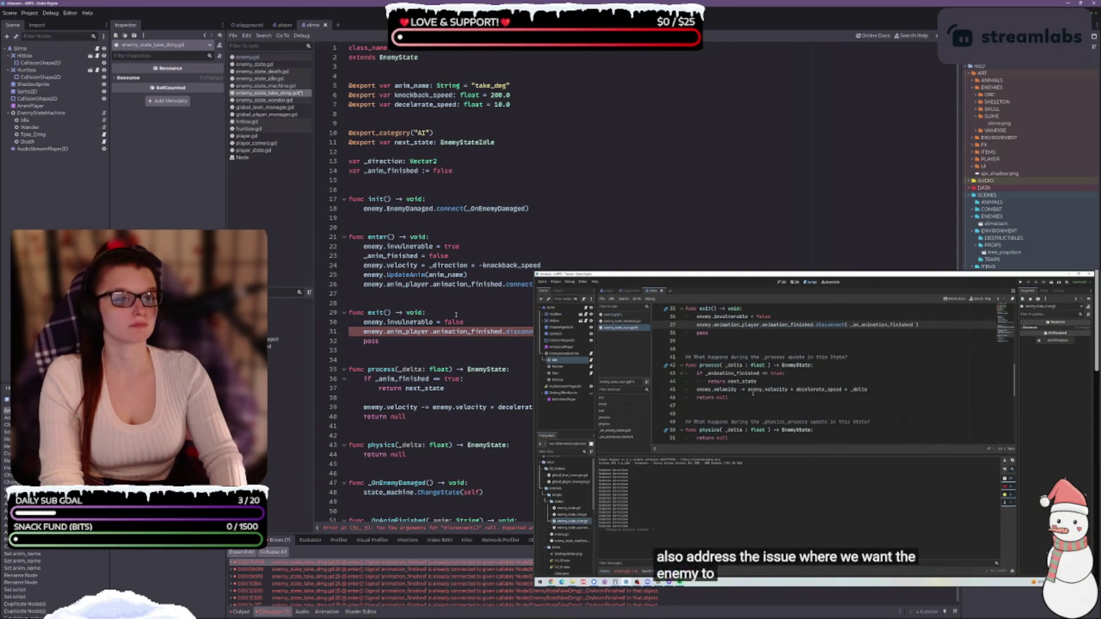
text(_o)
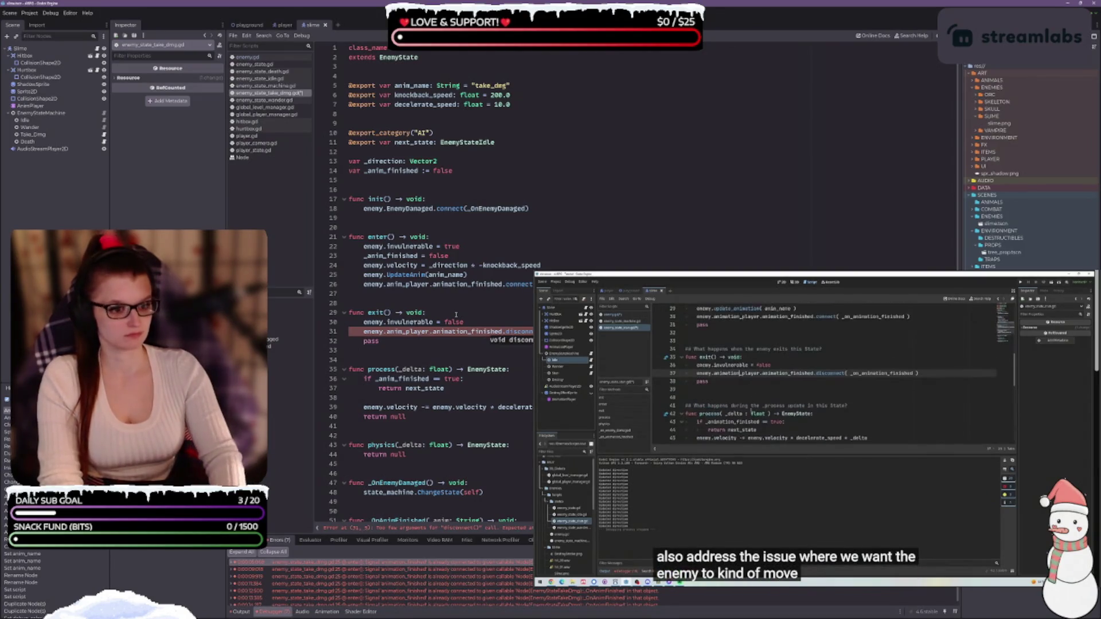
text(nAnimFinished)
key(Down)
key(ctrl+shift+k)
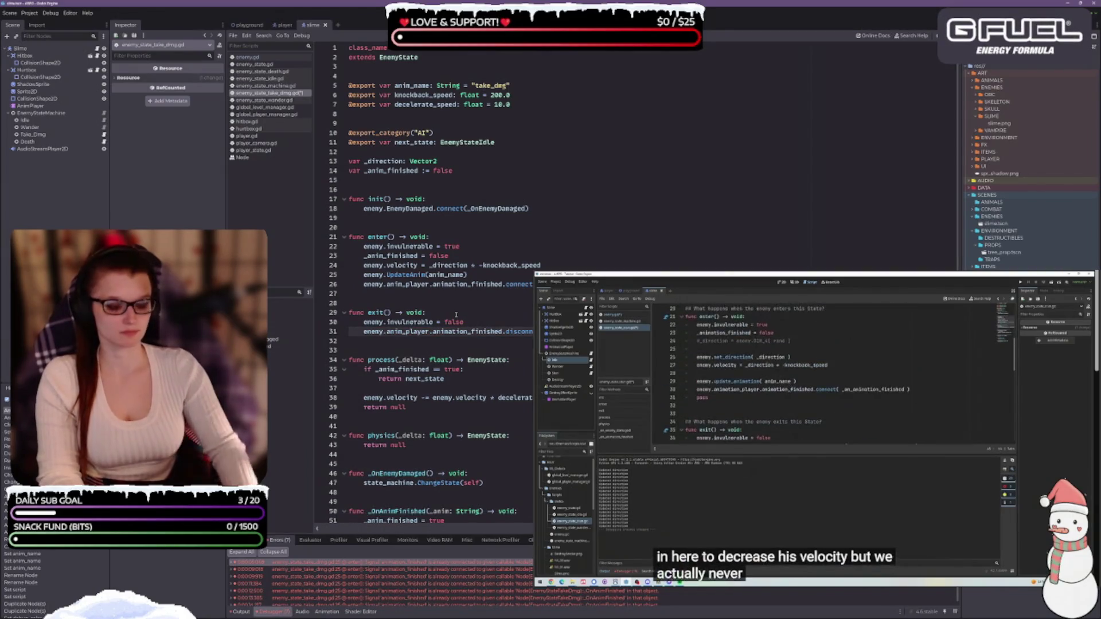
key(ctrl+s)
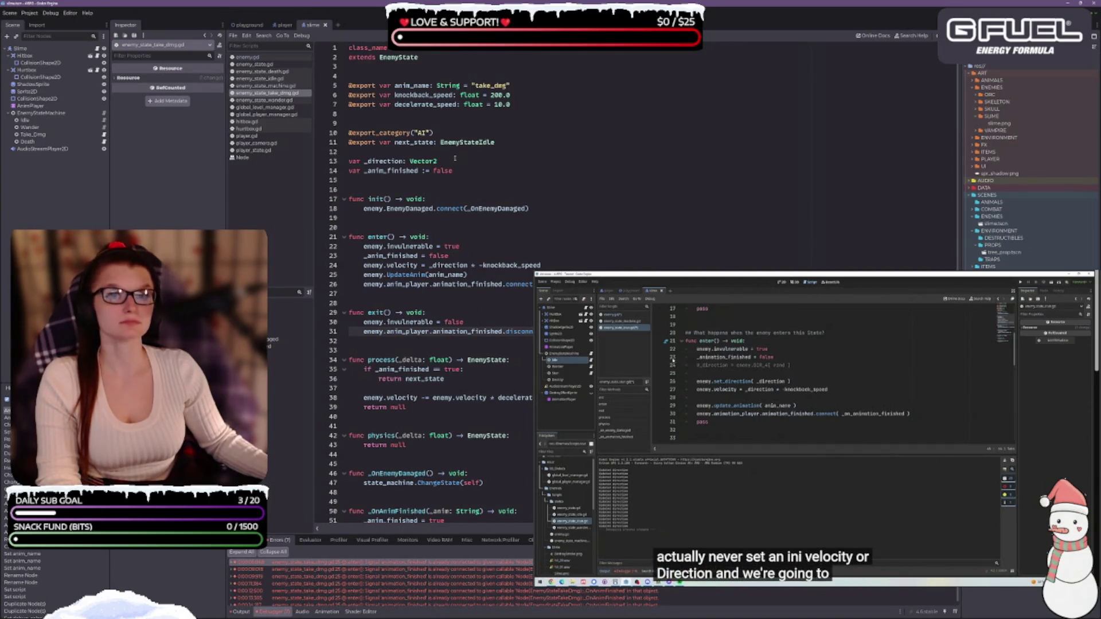
Below _anim_finished = false, add '_direction = enemy.global_position.direction_to(...)' using autocomplete
click(460, 240)
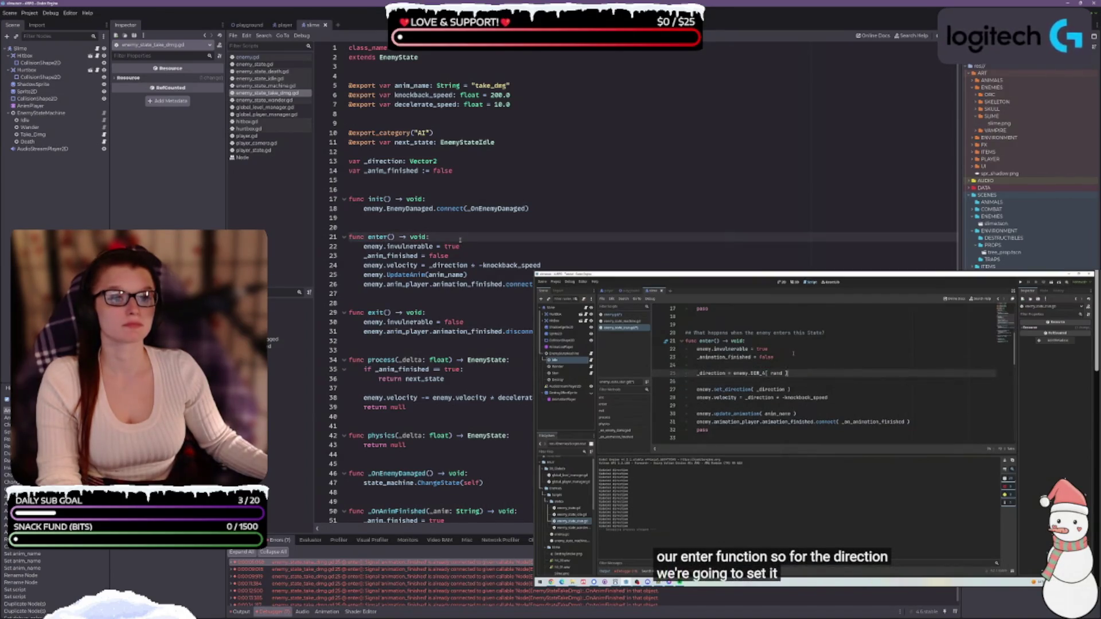
click(496, 256)
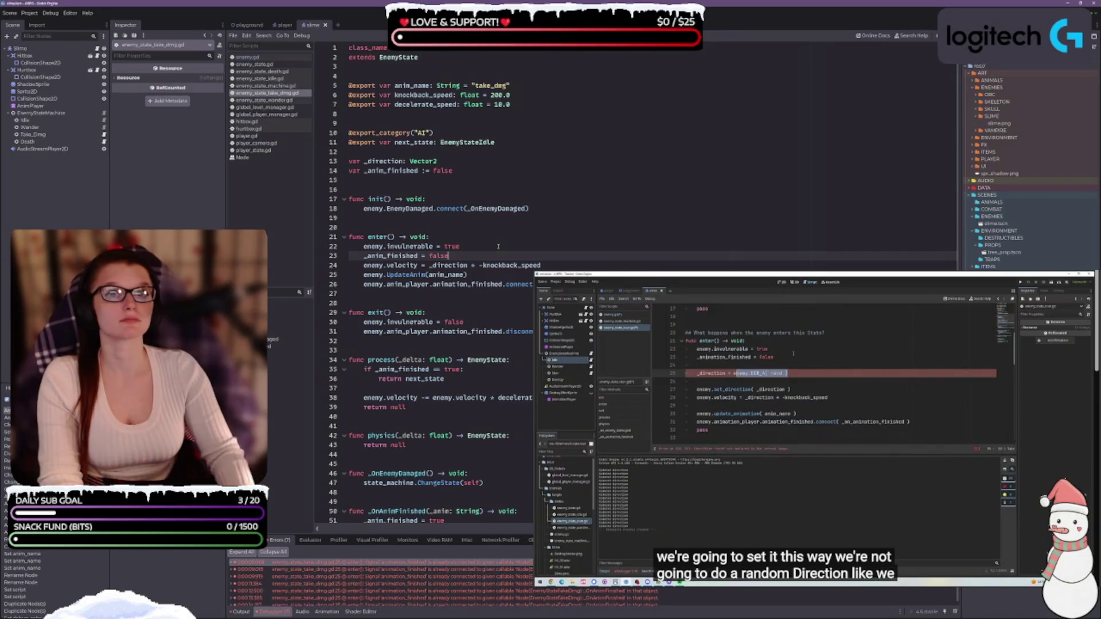
key(Return)
key(Return)
key(Return)
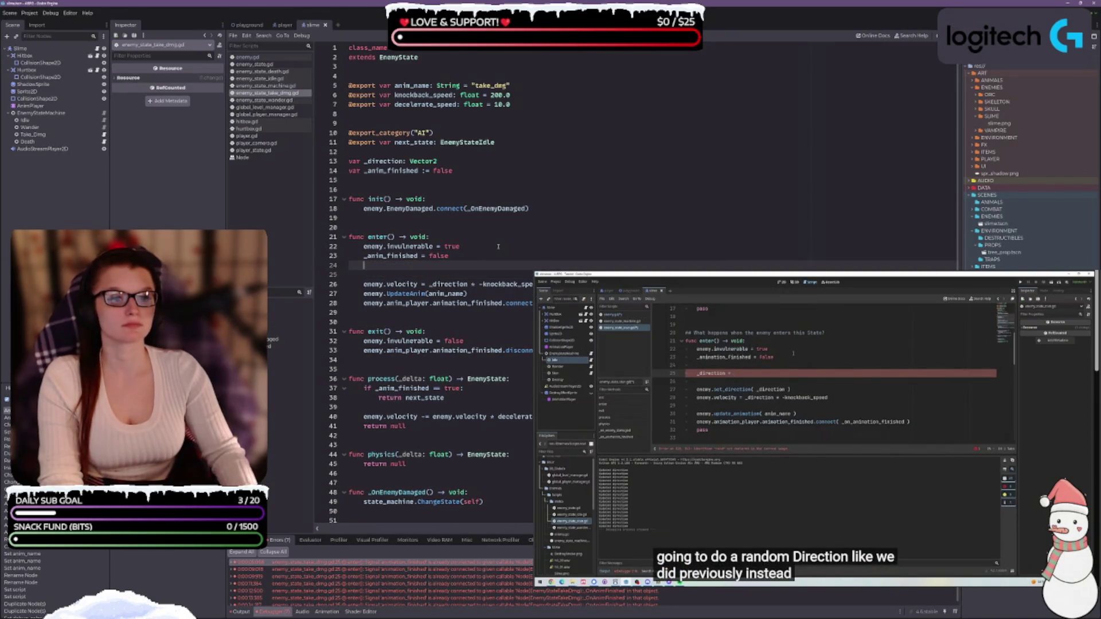
key(Up)
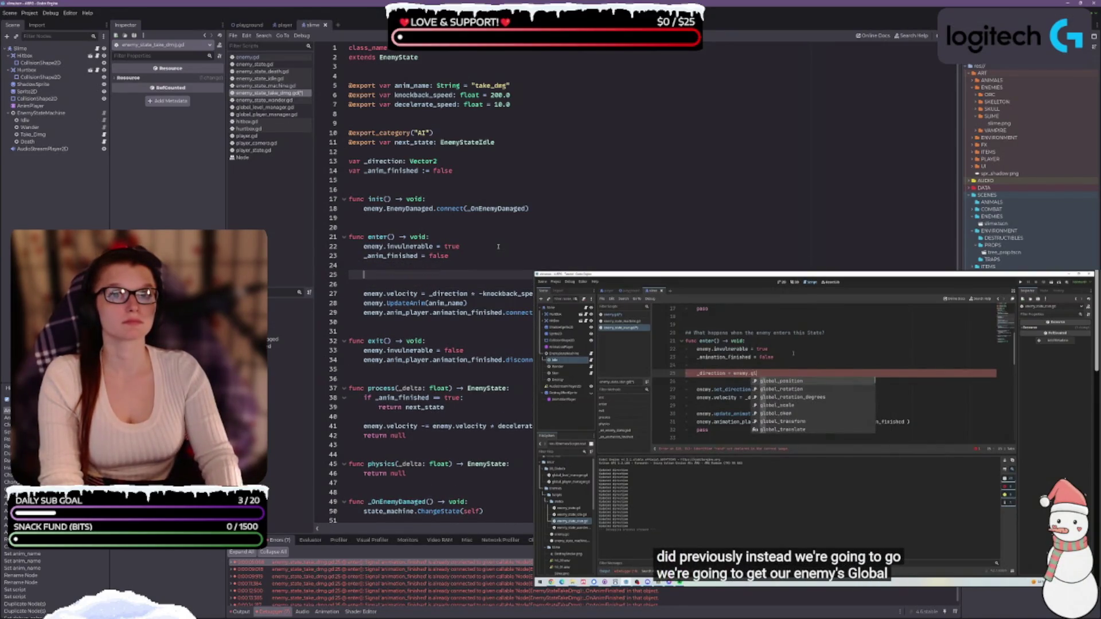
text(_dir)
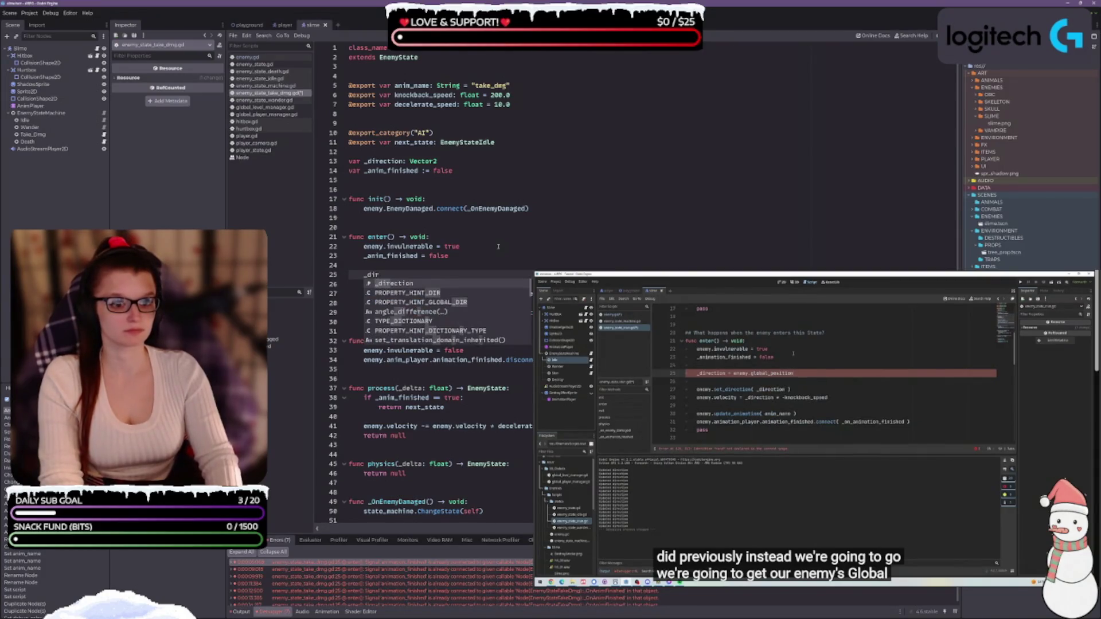
key(Return)
text(= enemy.glo)
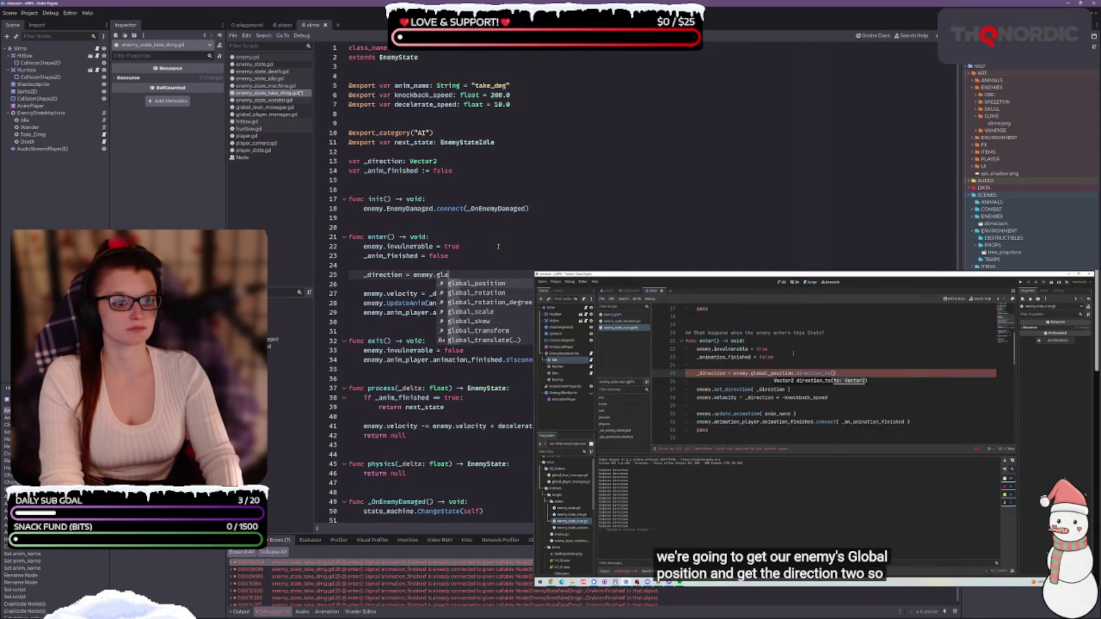
key(Return)
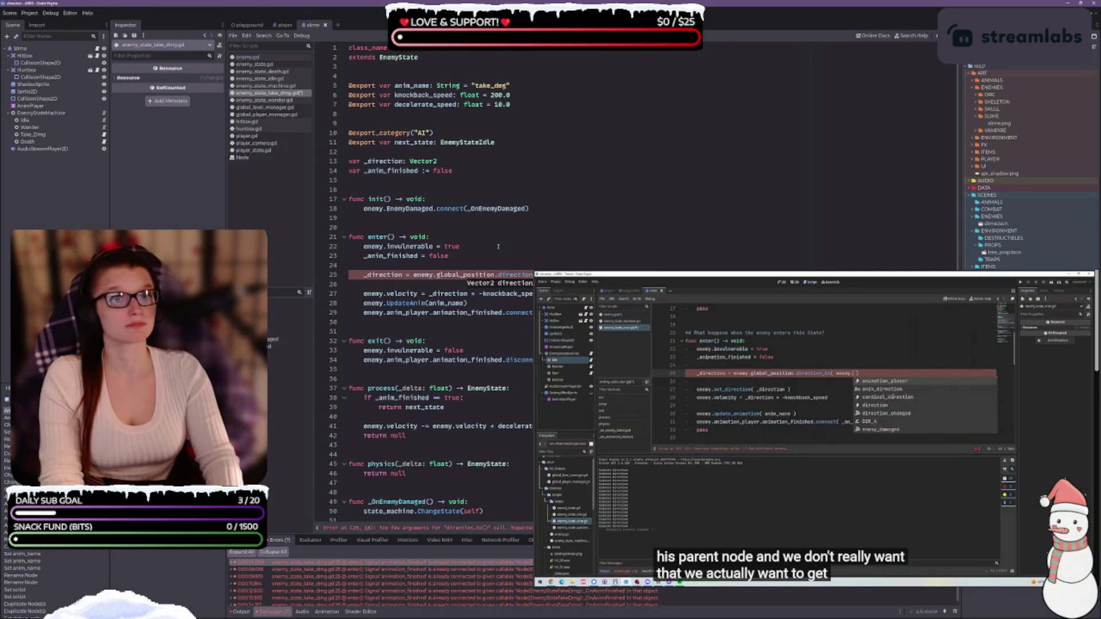
text(enem)
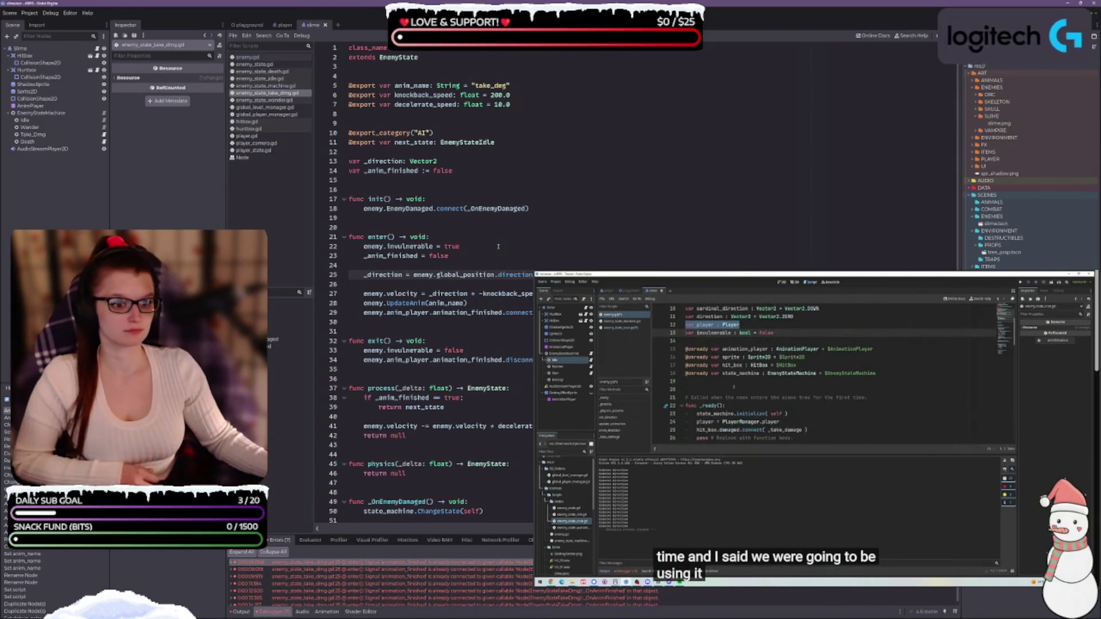
Remove the blank line above enemy.velocity and separate it from the animation calls
click(529, 285)
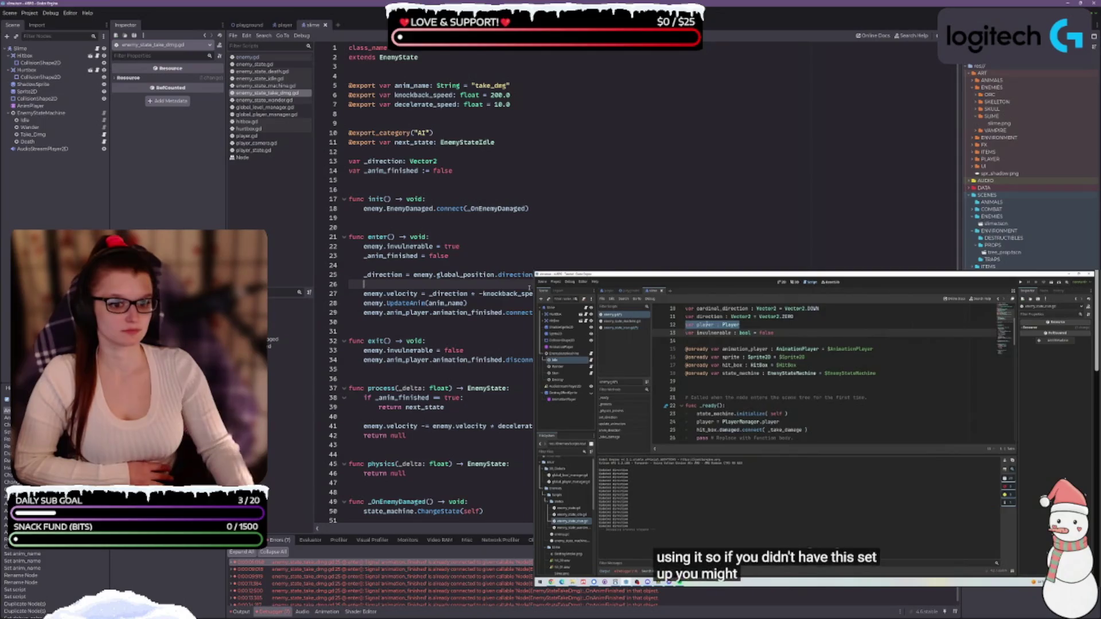
key(BackSpace)
key(Return)
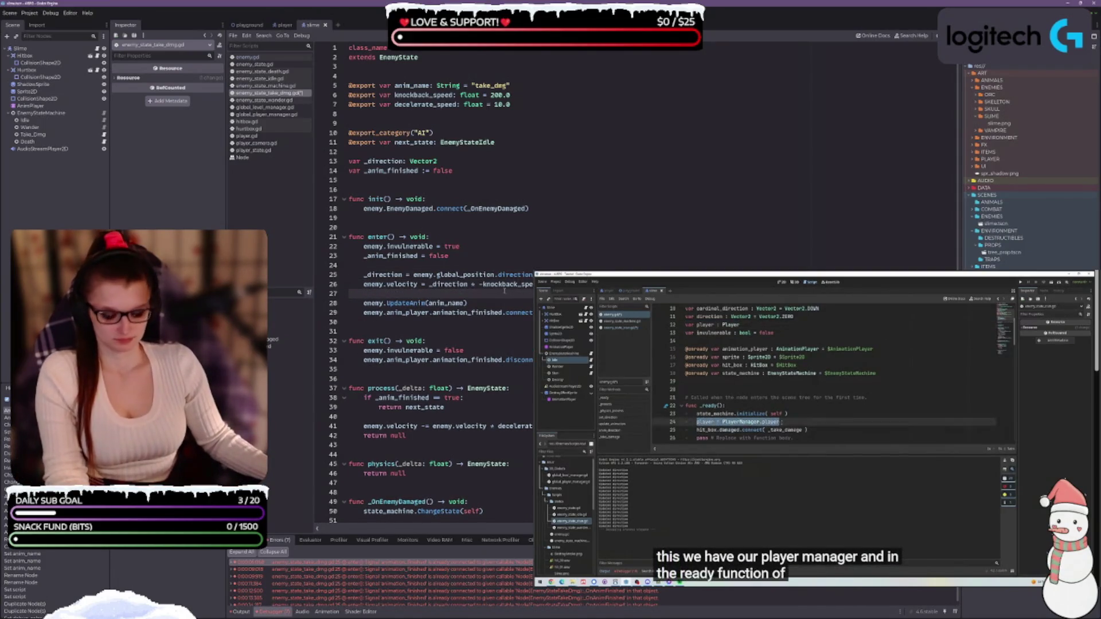
click(422, 266)
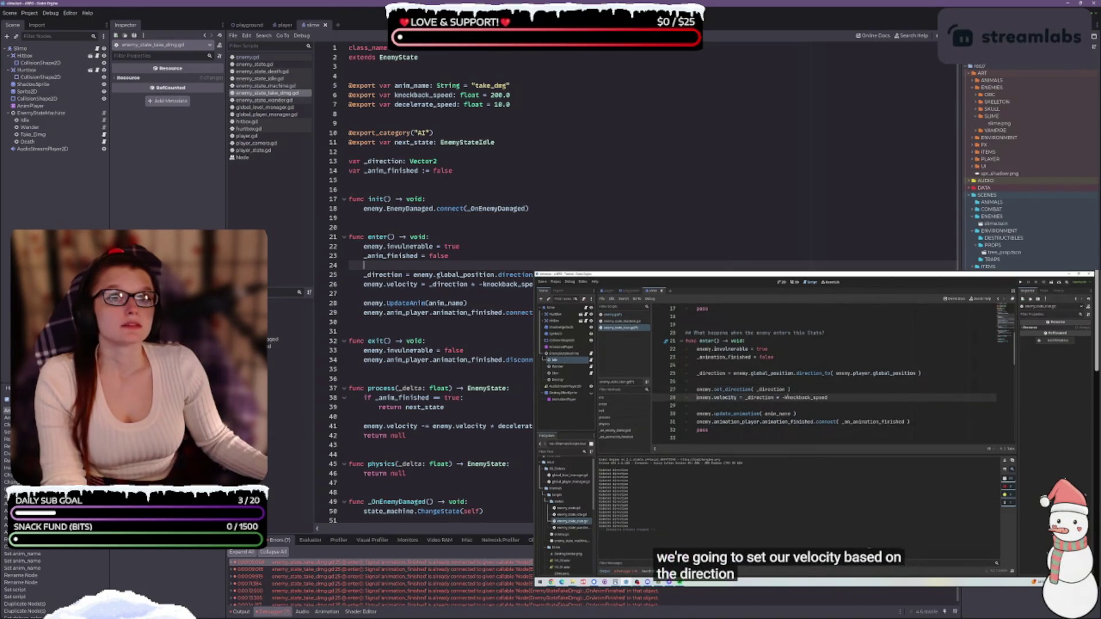
Insert enemy.SetDirection(_direction) on a new line right after the _direction line
key(space)
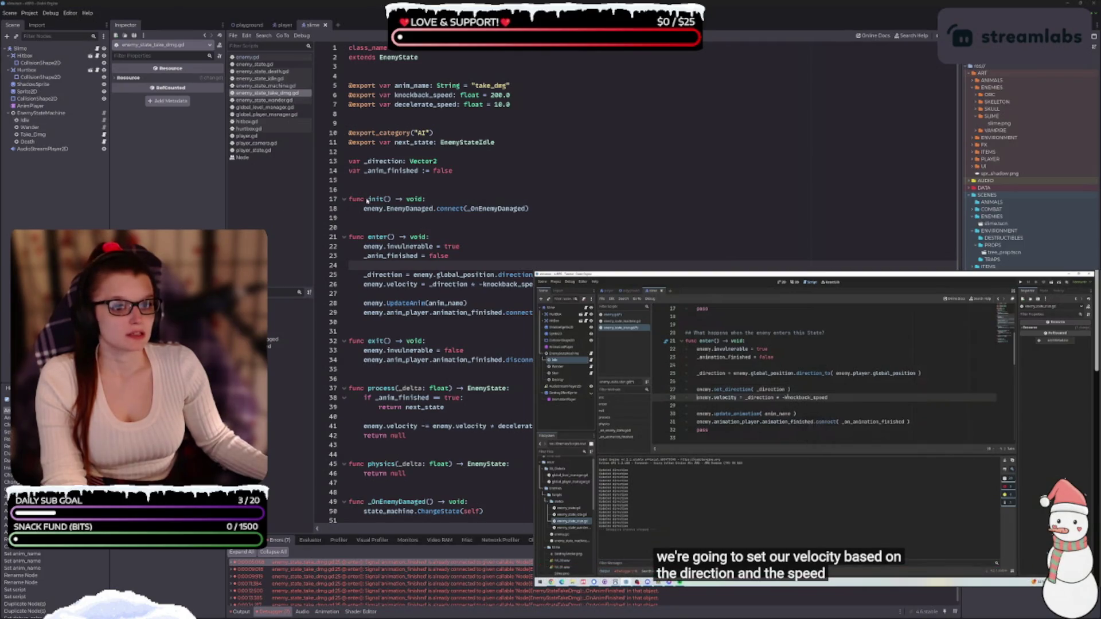
key(Down)
key(End)
key(Return)
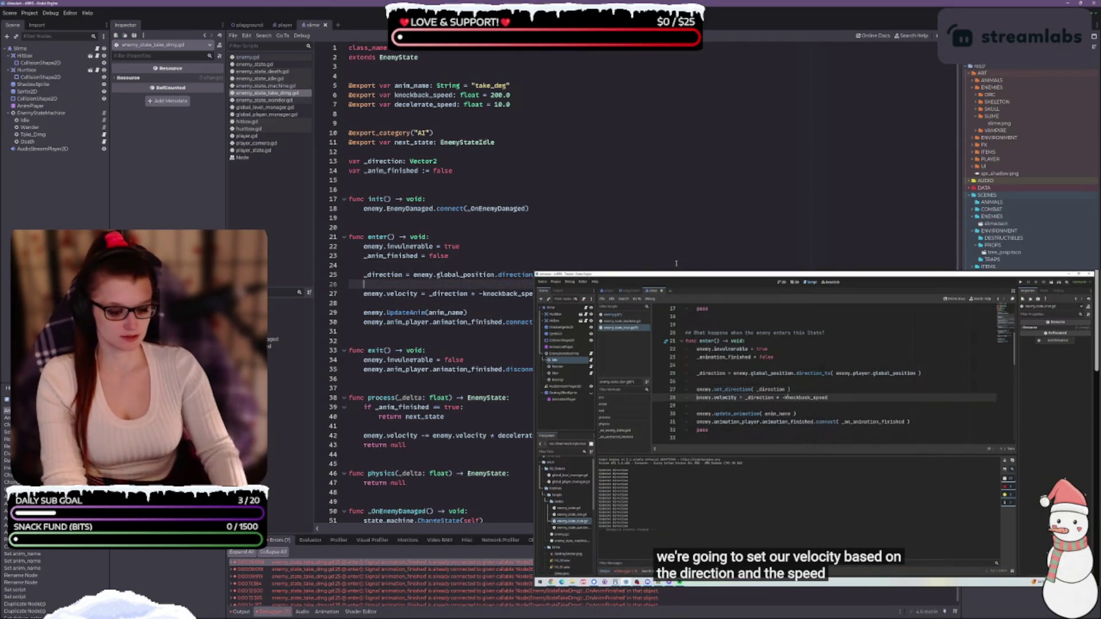
text(my.)
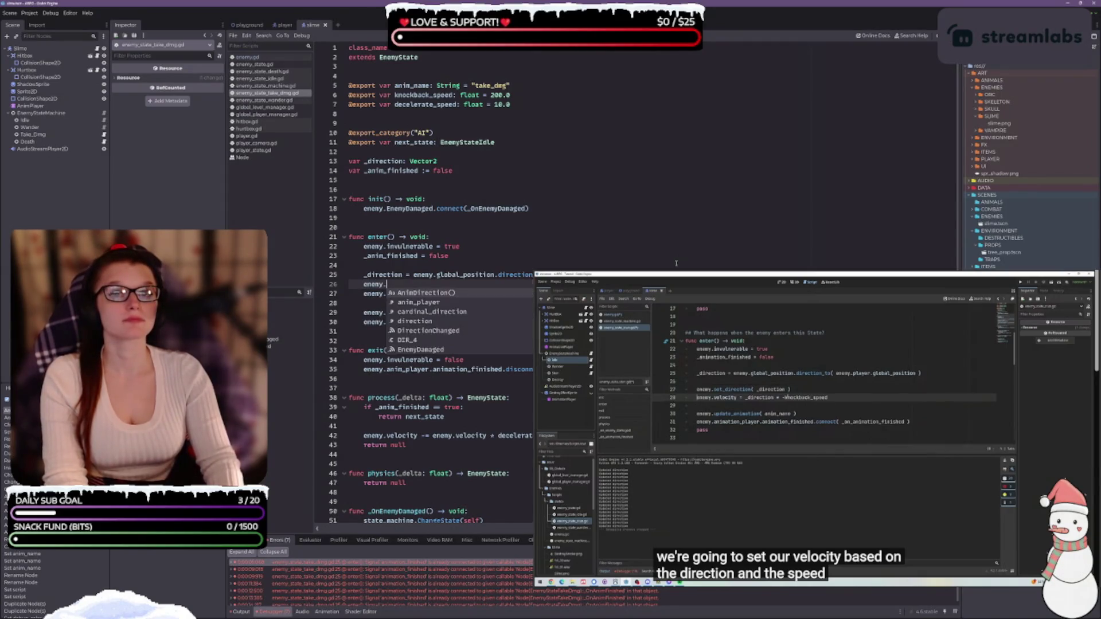
text(set)
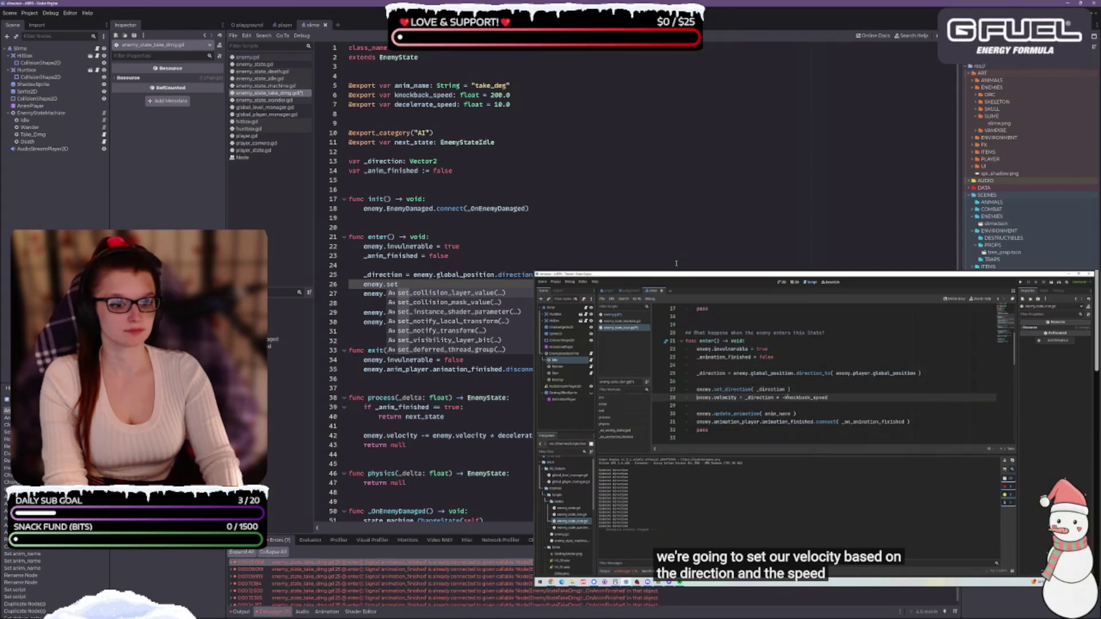
key(BackSpace)
key(BackSpace)
key(BackSpace)
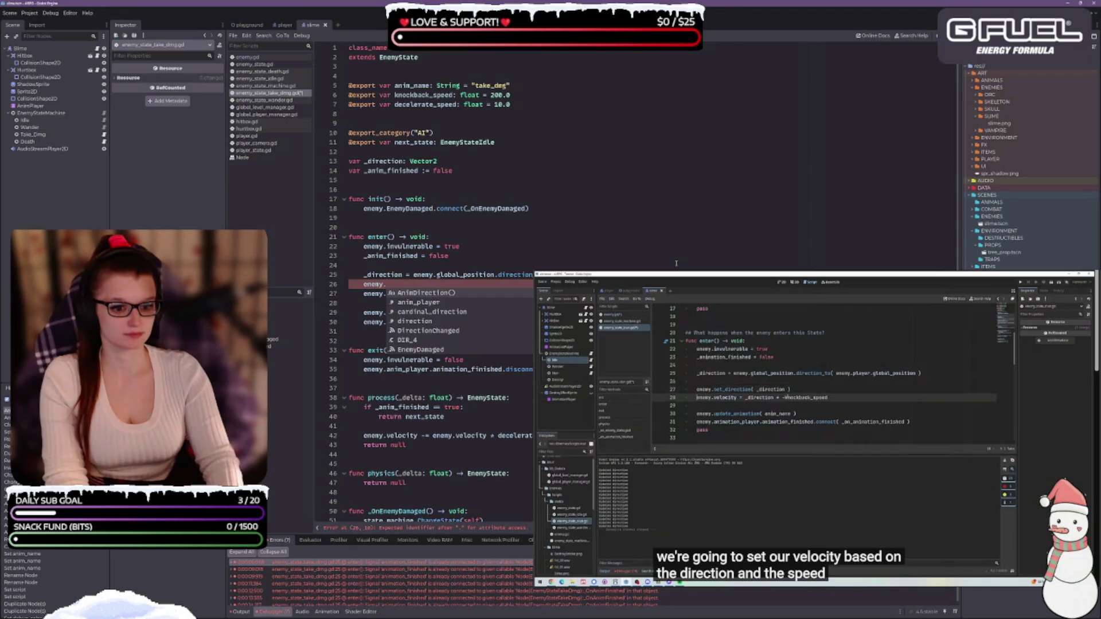
text(SetD)
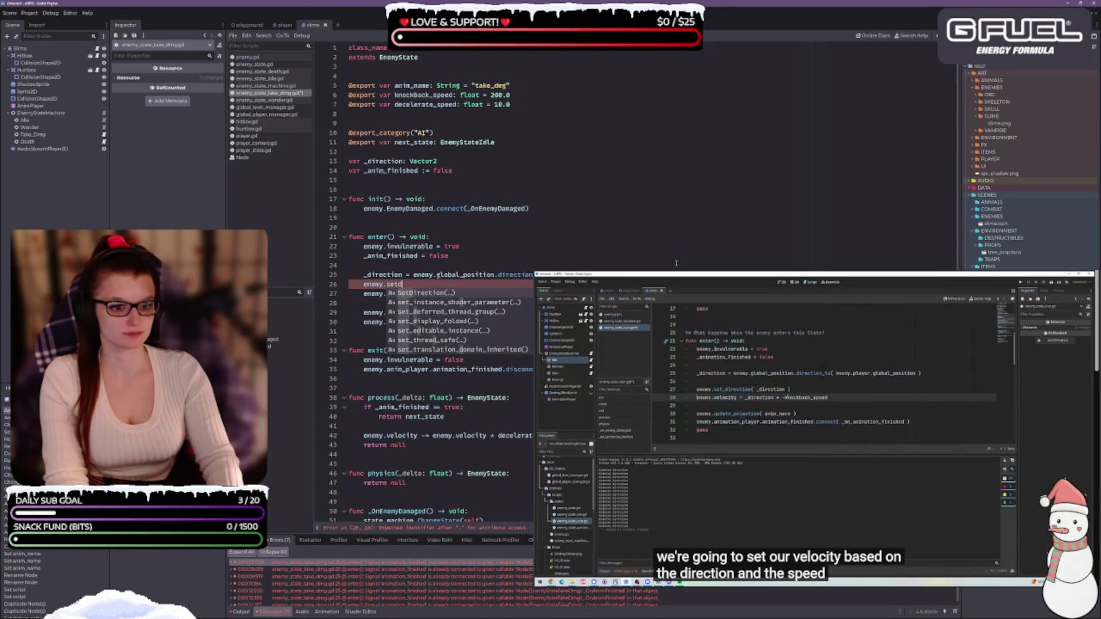
key(Return)
text(_direction))
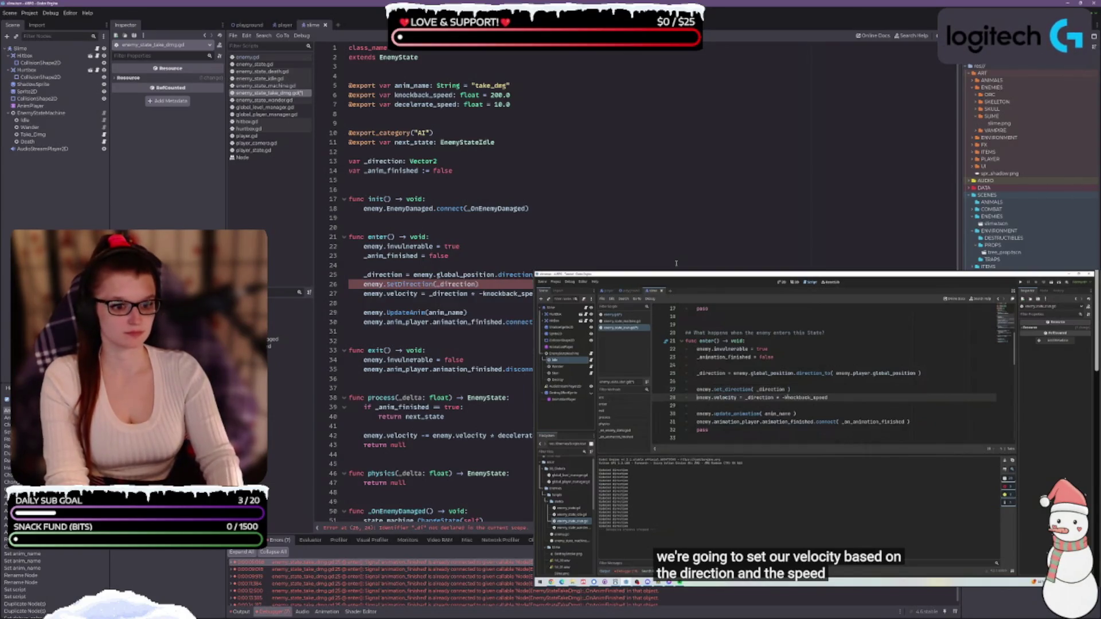
key(Return)
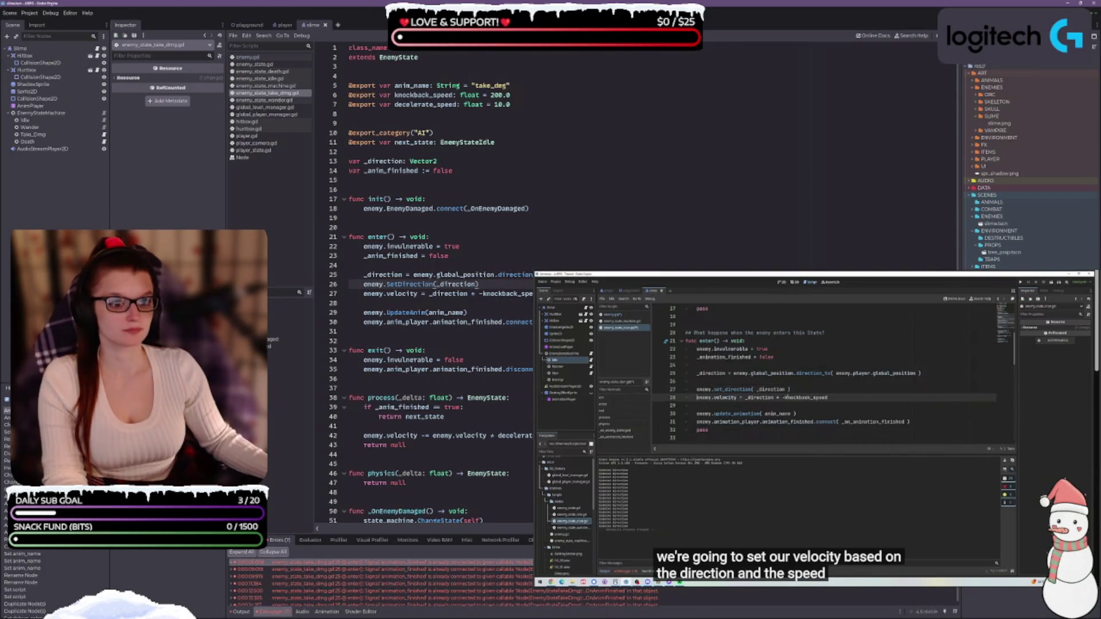
click(783, 450)
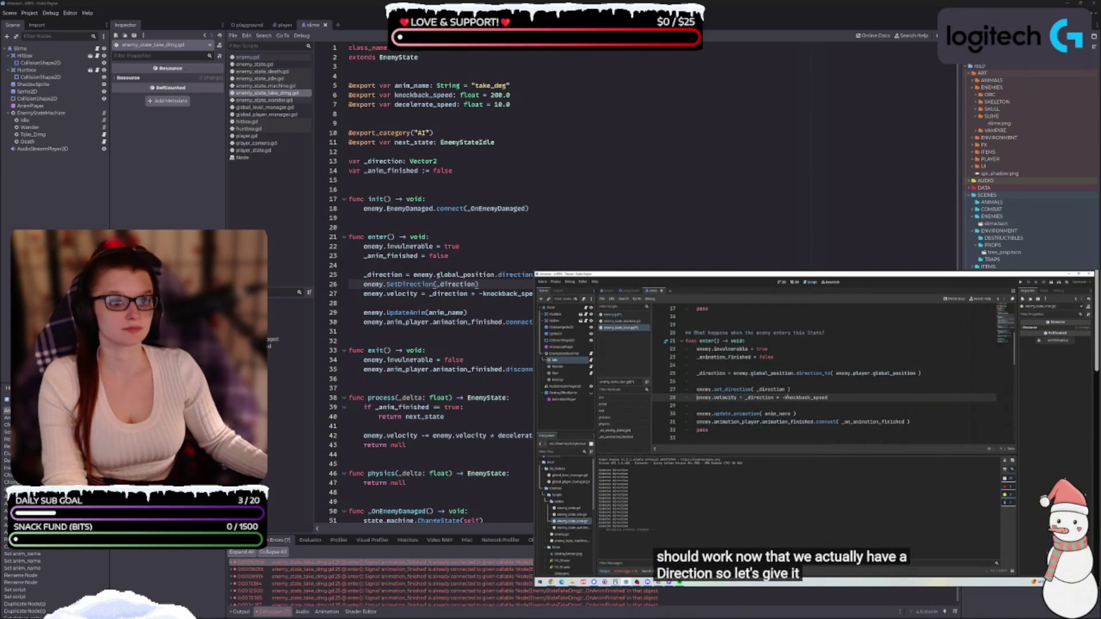
mouse_move(799, 420)
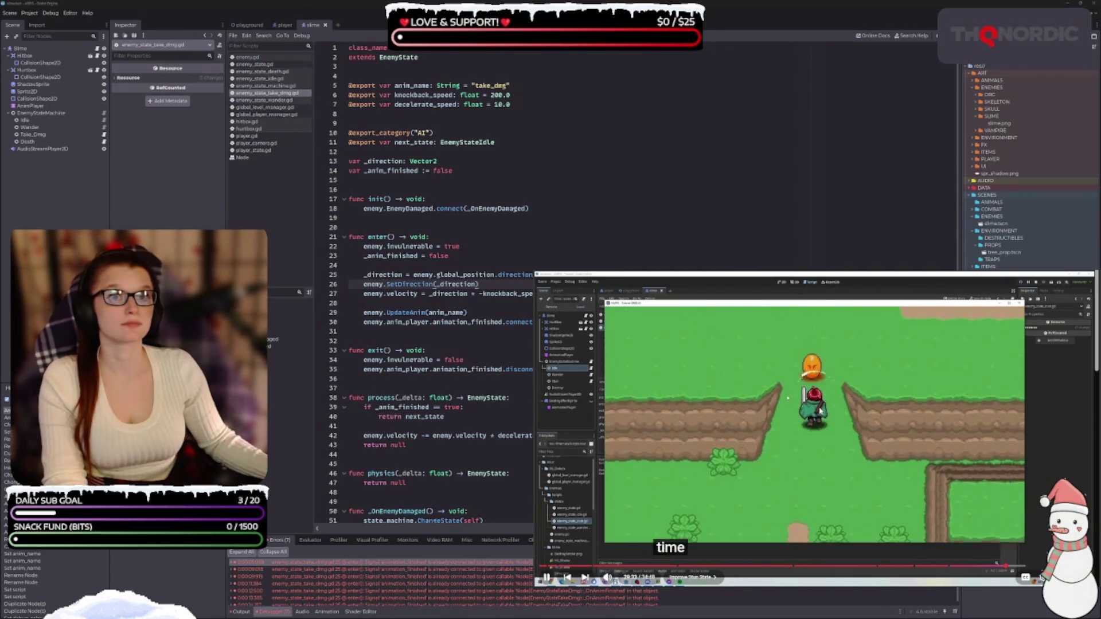
Run the playground scene with F5 to test the knockback, then close the game
click(799, 421)
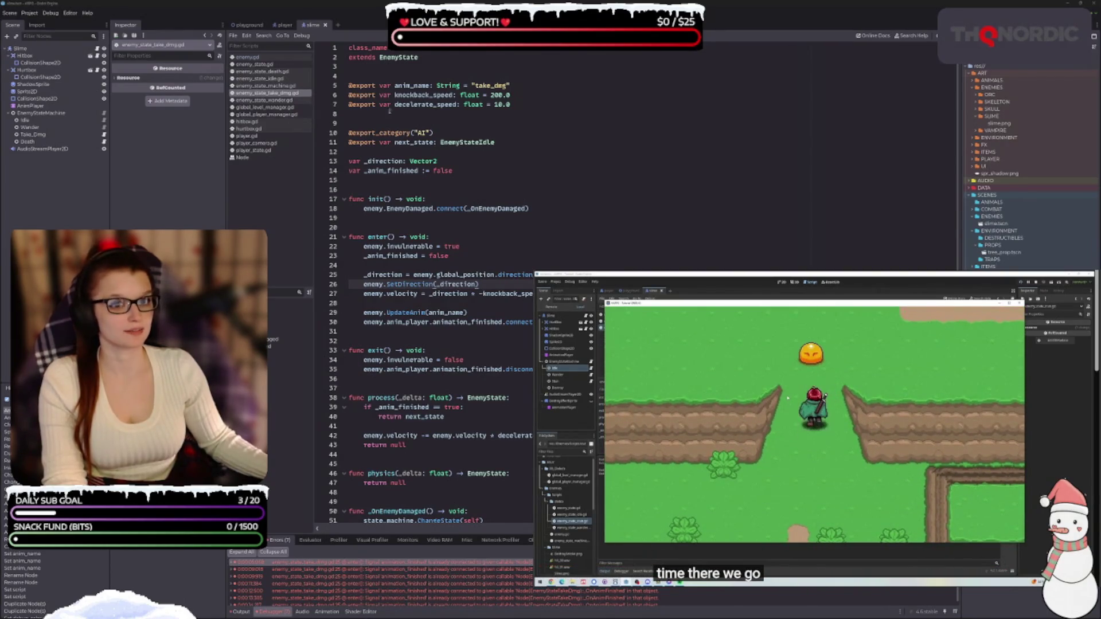
click(246, 23)
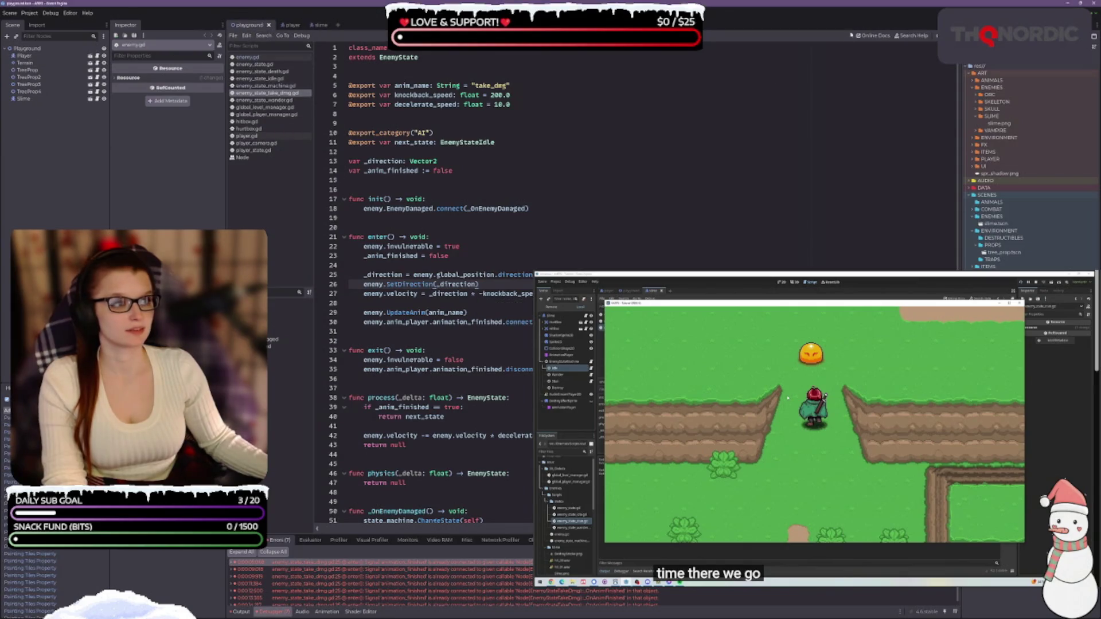
key(F5)
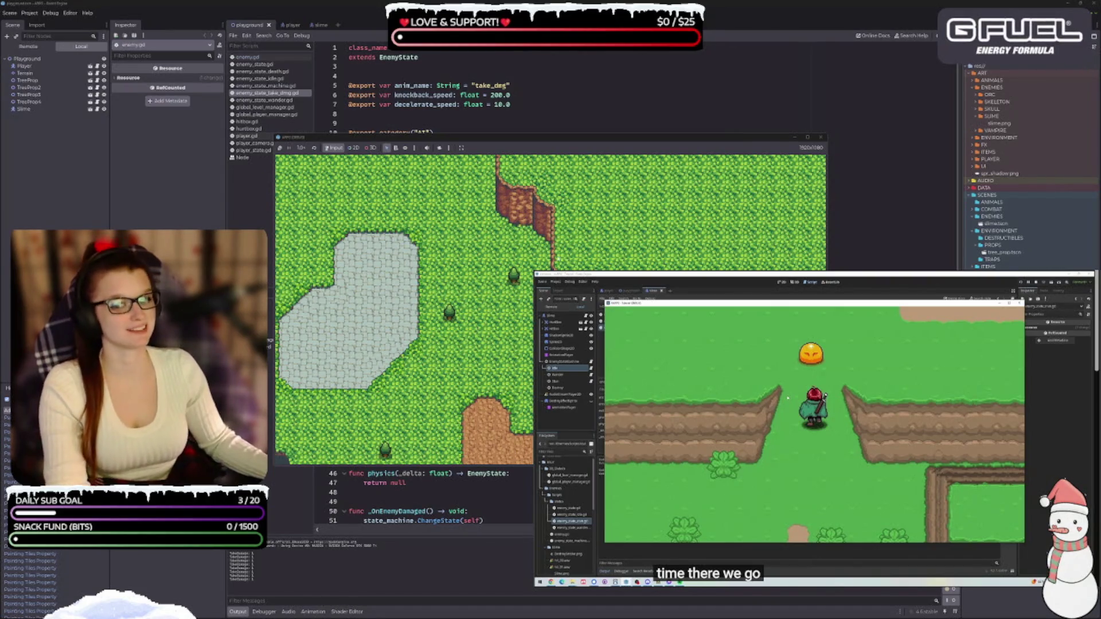
click(820, 137)
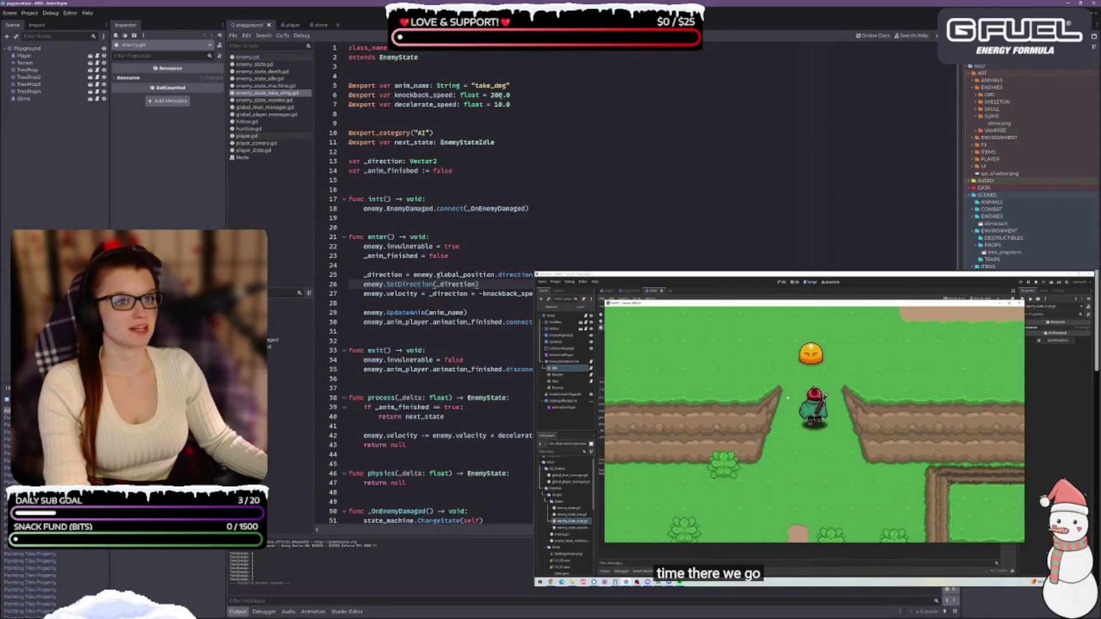
Change knockback_speed from 200.0 to 50.0 and run the game with F5
click(498, 94)
key(BackSpace)
key(BackSpace)
key(BackSpace)
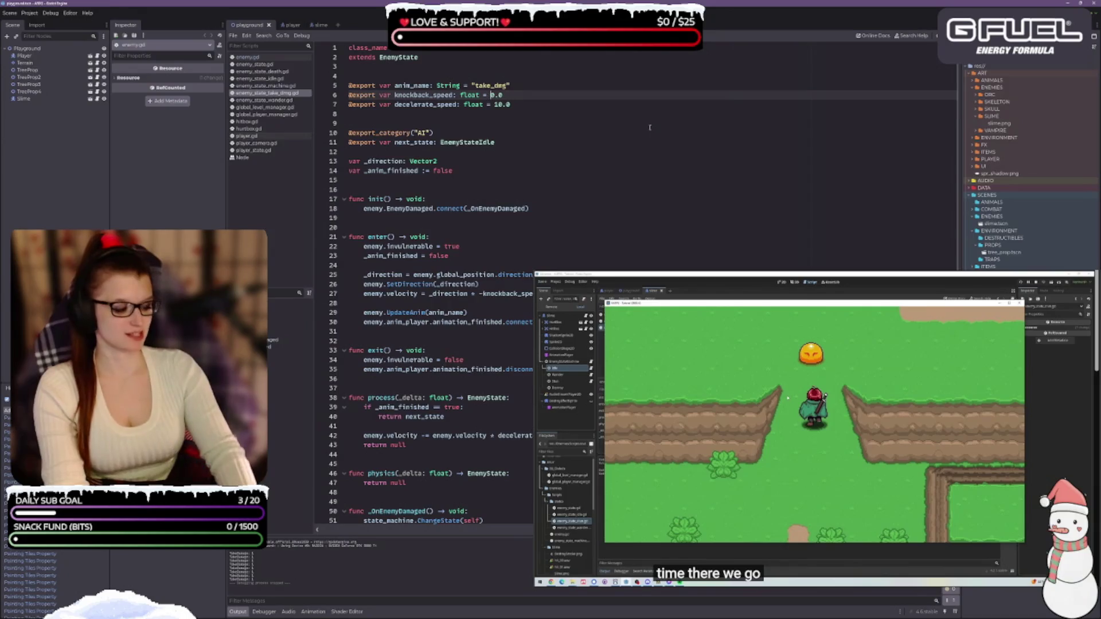
text(5)
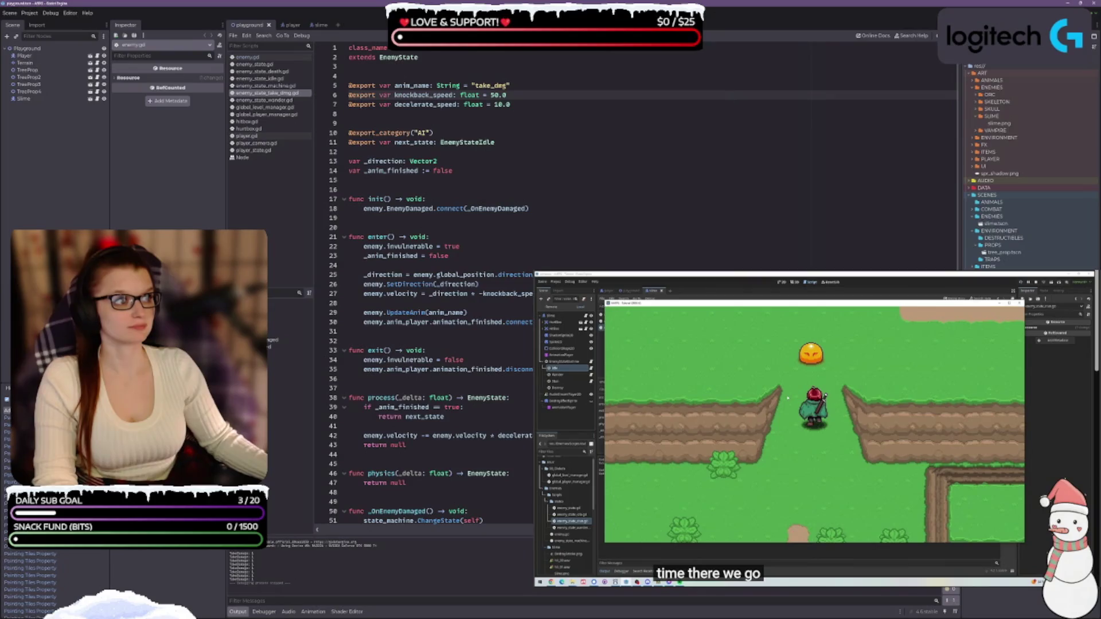
key(F5)
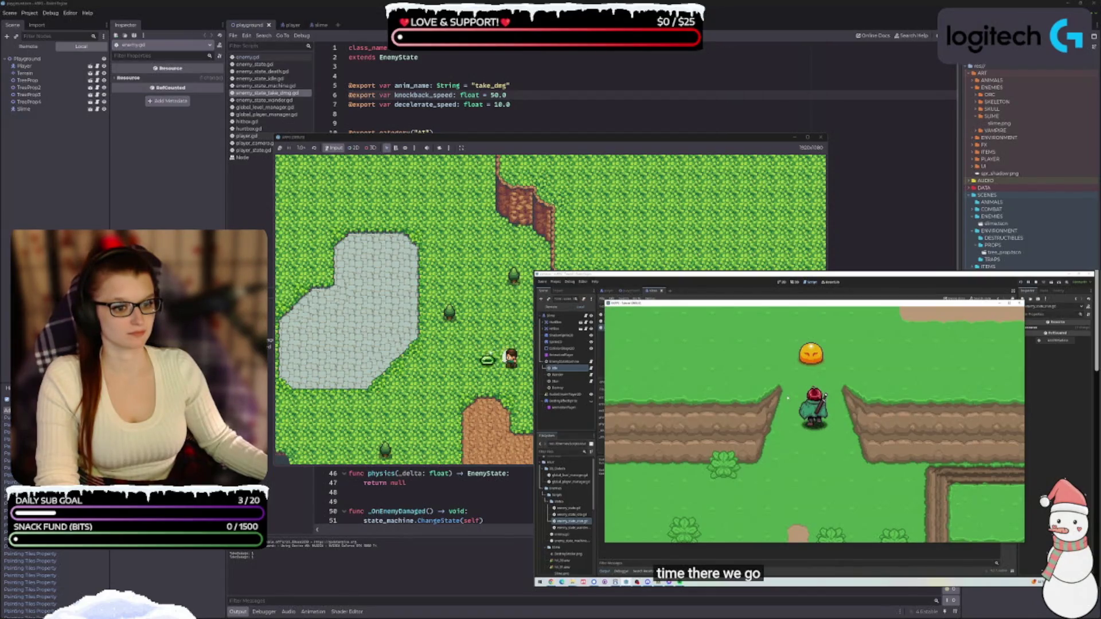
Walk the player left into the slime to check the knockback, then stop the game
key(Left)
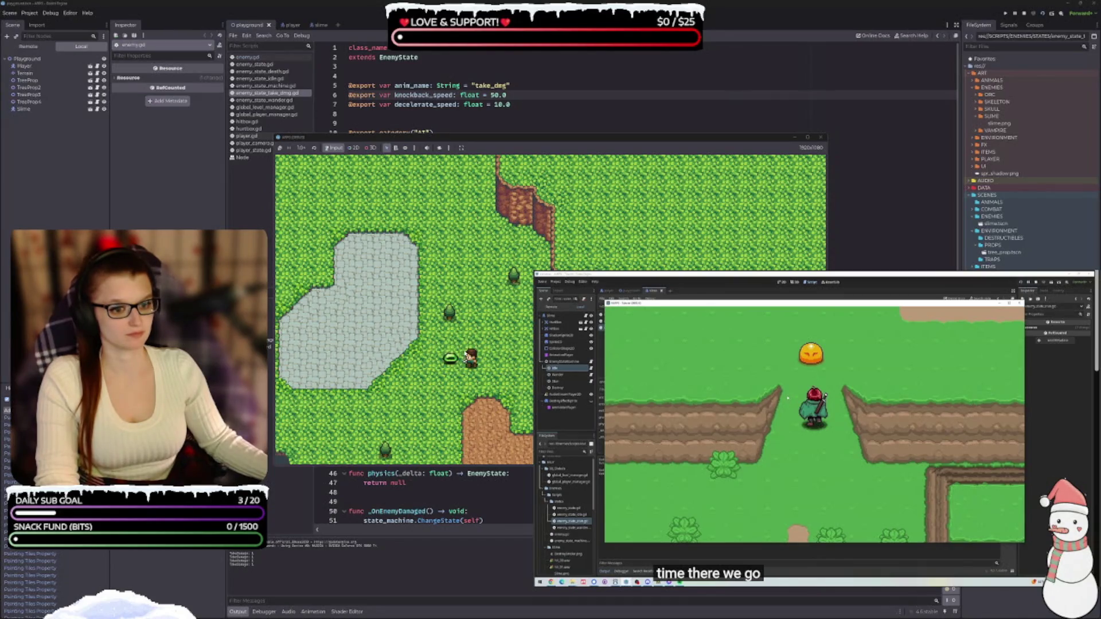
key(Left)
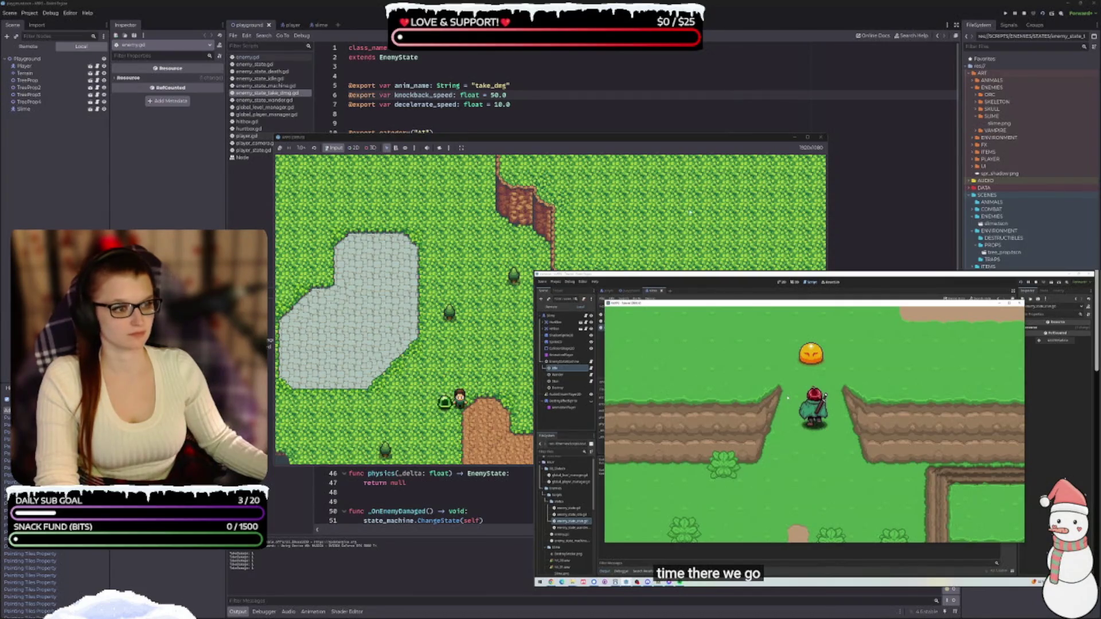
click(821, 137)
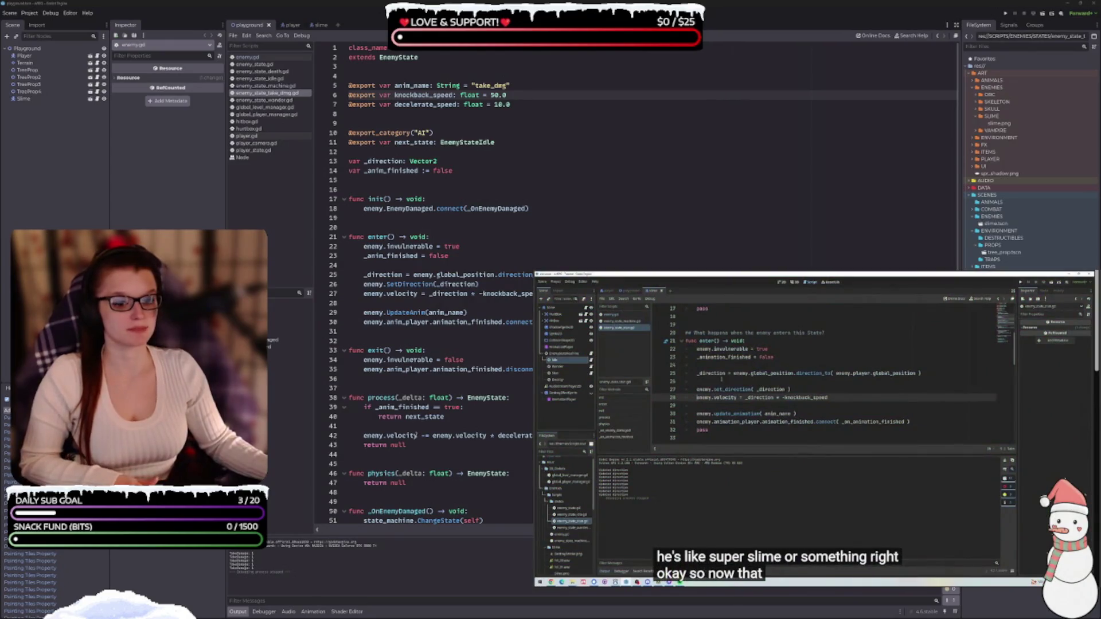
Collapse the Output panel and open enemy_state_death.gd
click(240, 612)
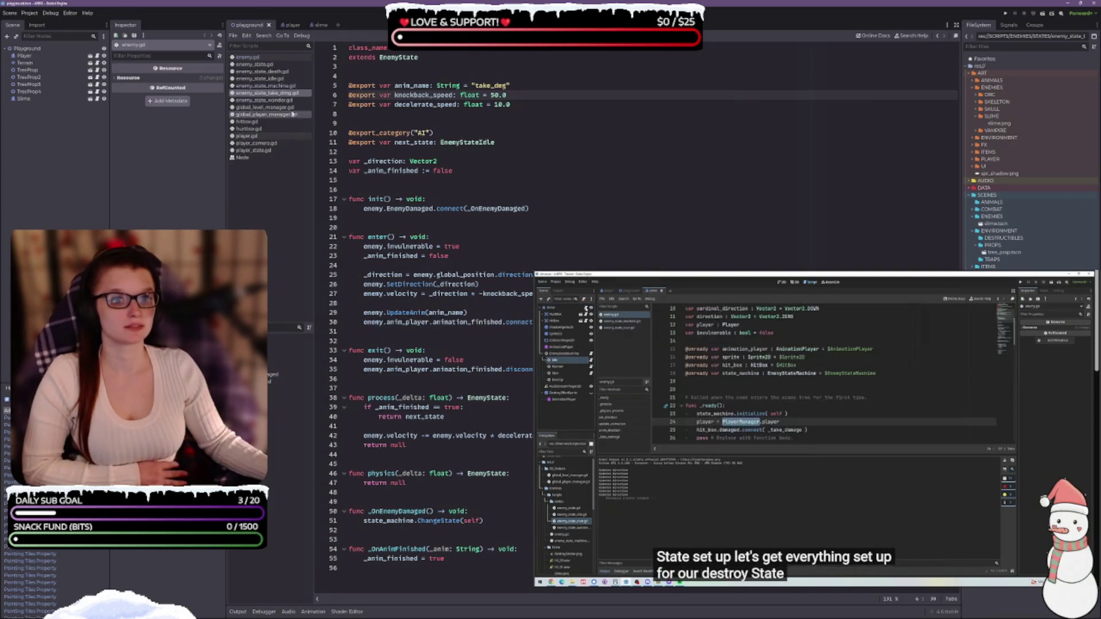
click(288, 73)
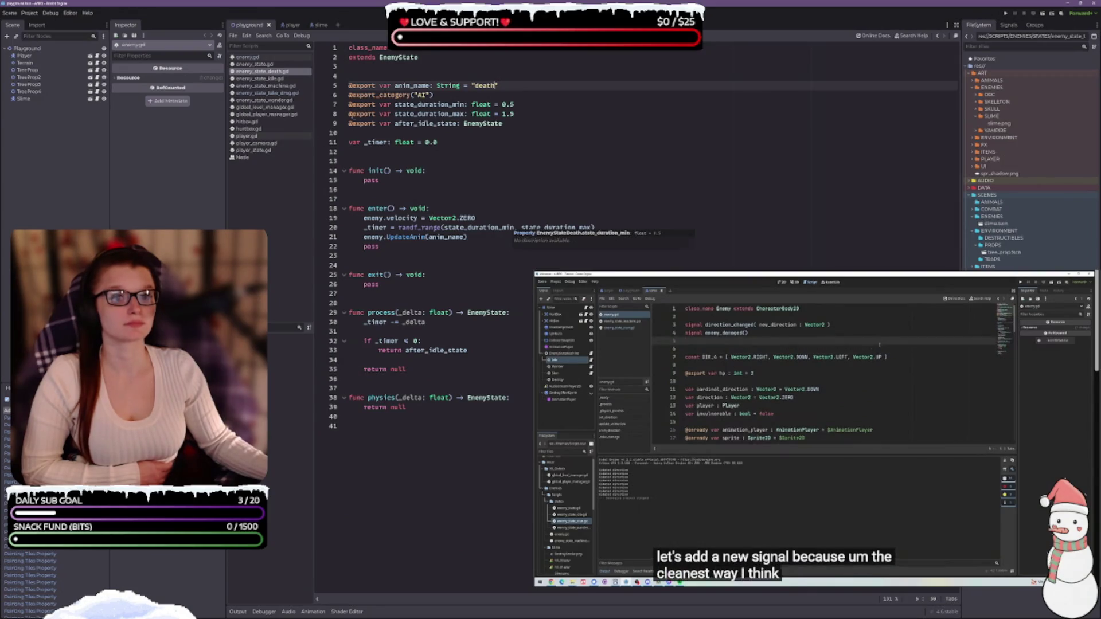
In enemy.gd, declare signal EnemyDeath() on a new line below the EnemyDamaged signal
click(259, 57)
scroll(440, 152, up, 6)
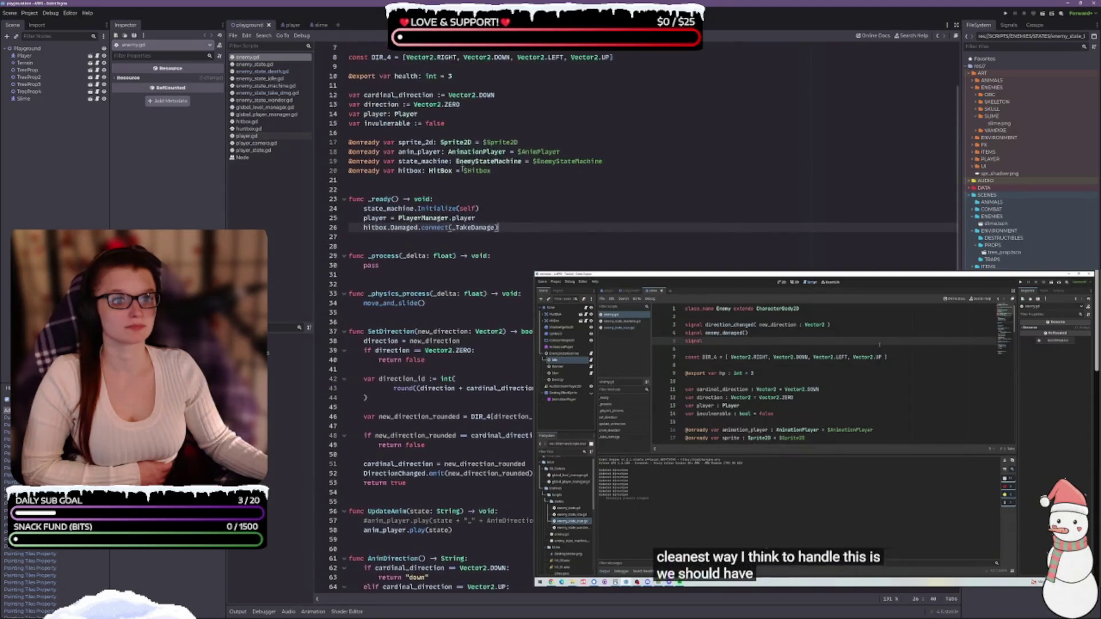
click(444, 94)
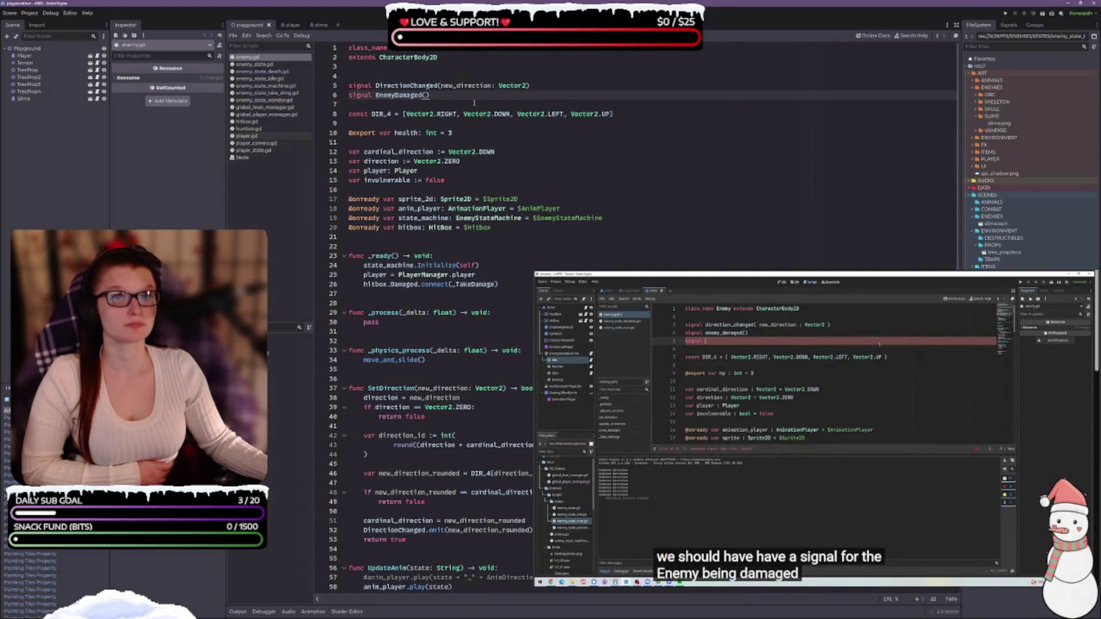
key(Return)
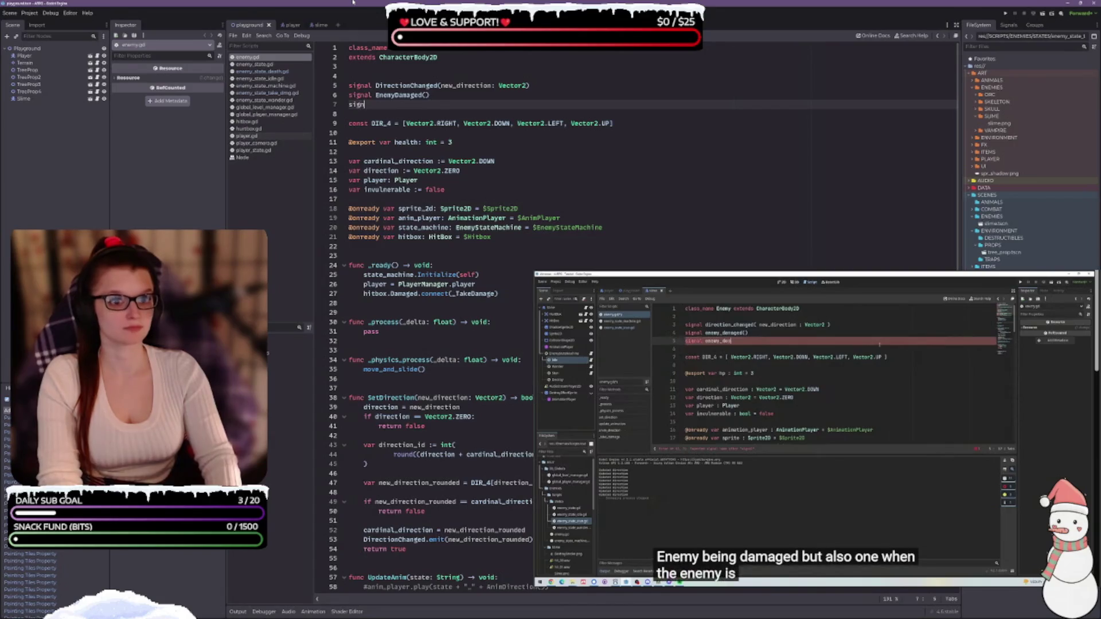
text(signal Enem)
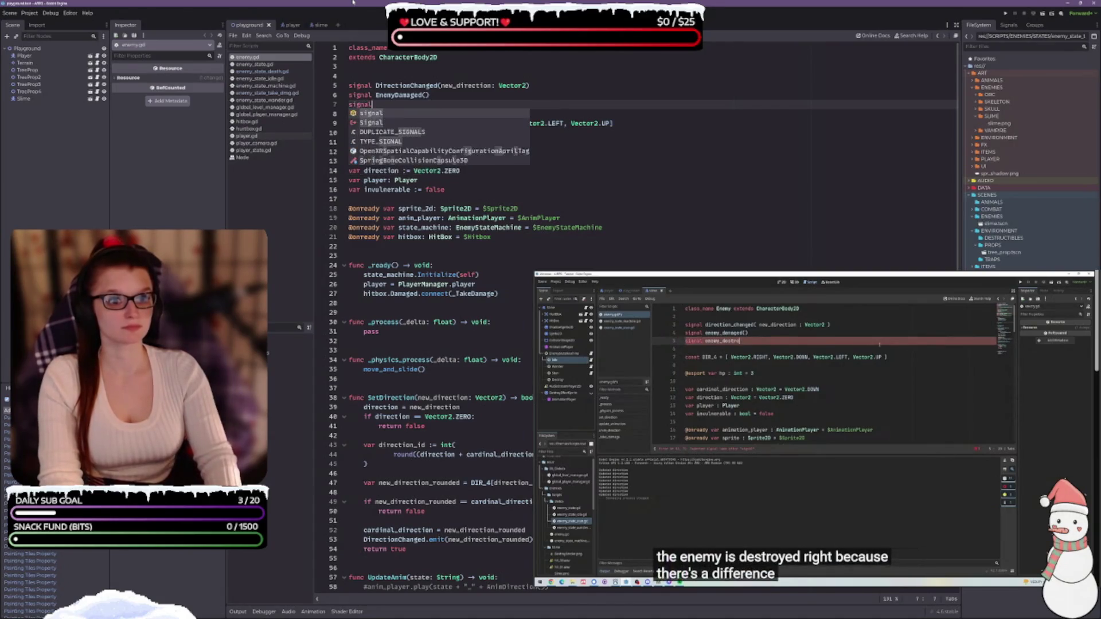
text(ey)
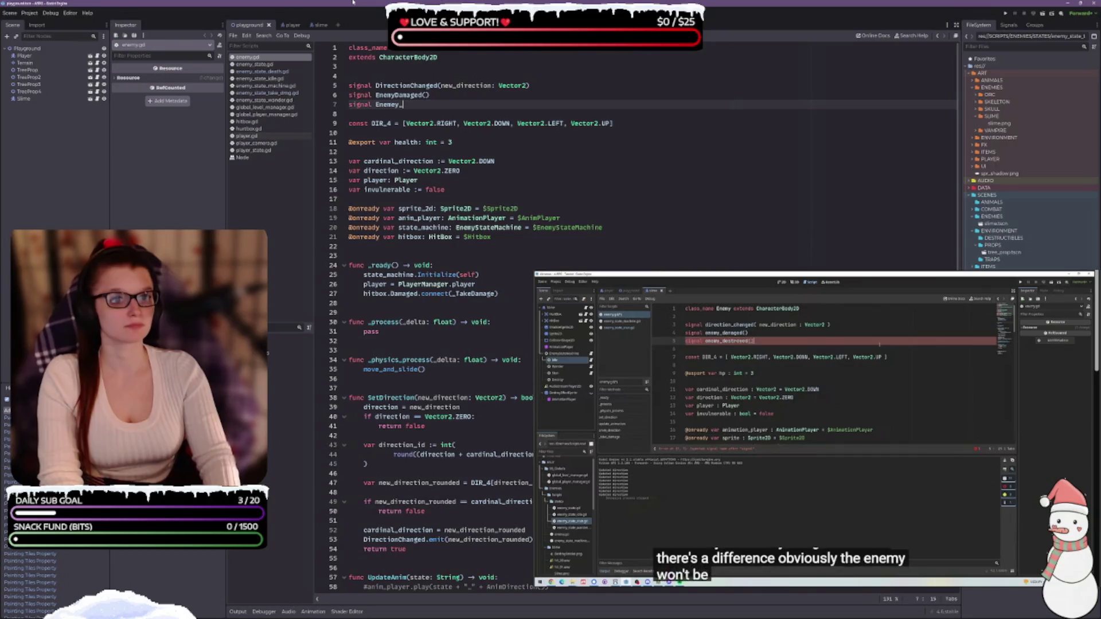
key(BackSpace)
key(BackSpace)
text(y)
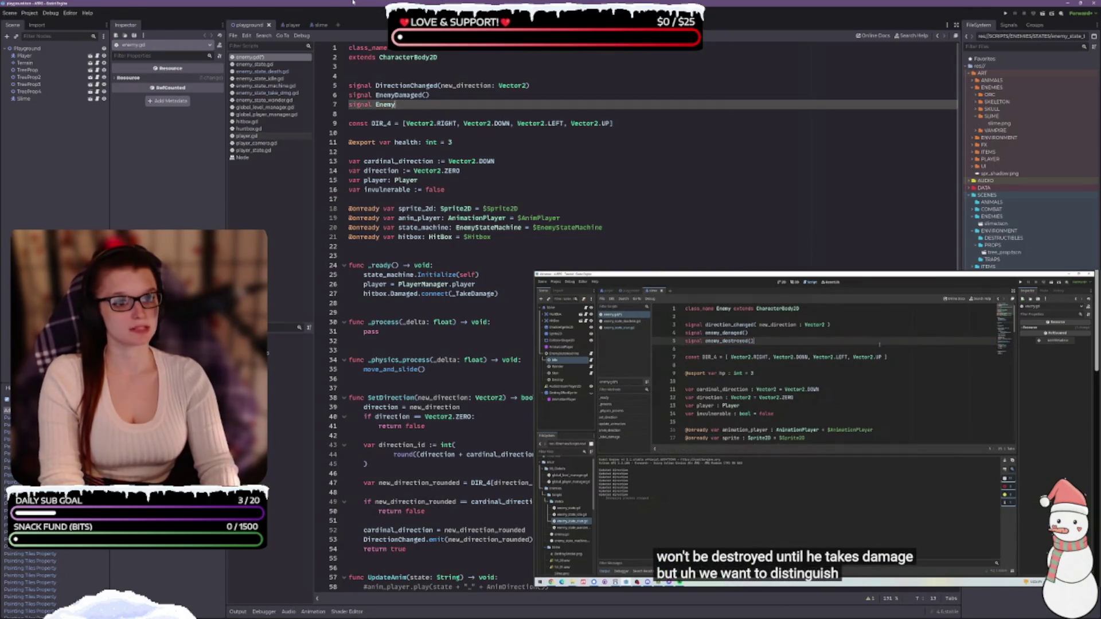
text(Death)
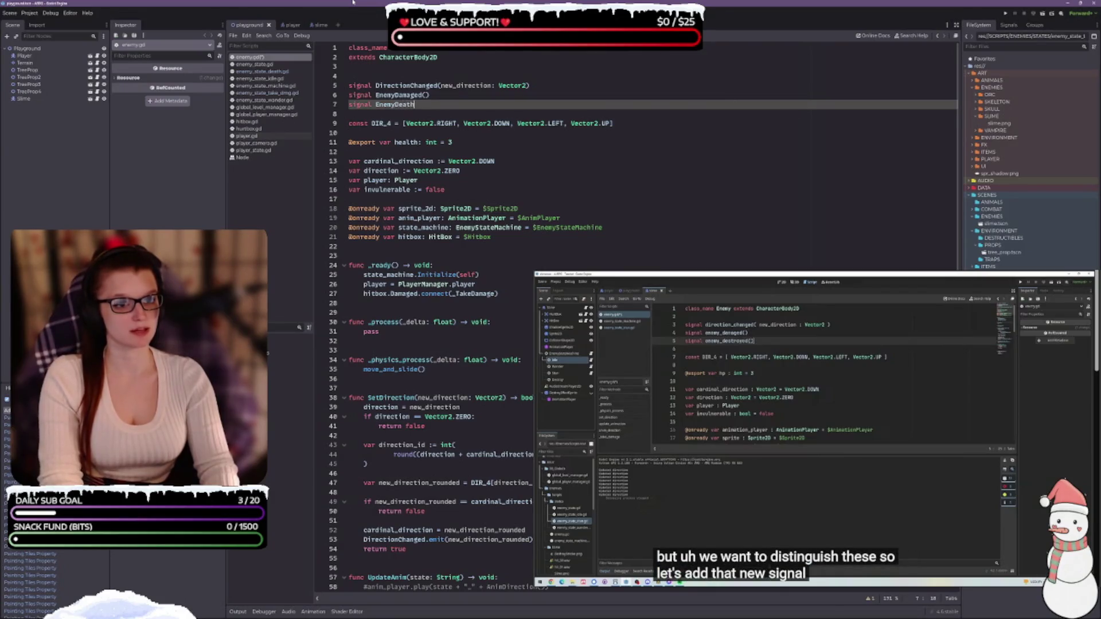
text(())
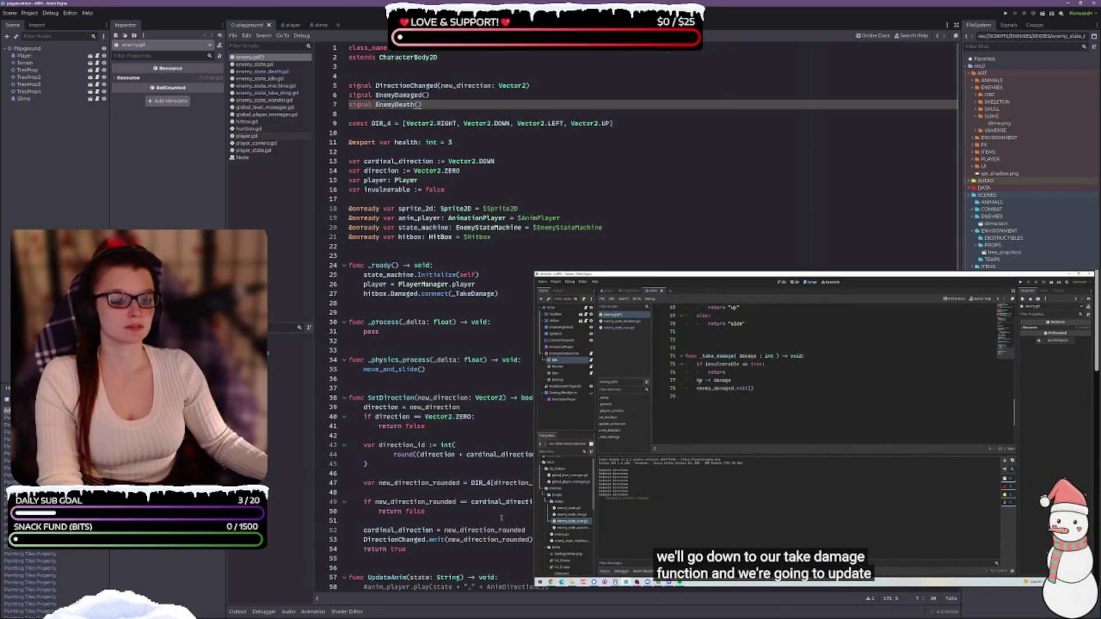
In _TakeDamage, nest the EnemyDamaged.emit() call under an 'if health > 0:' check
scroll(504, 523, down, 7)
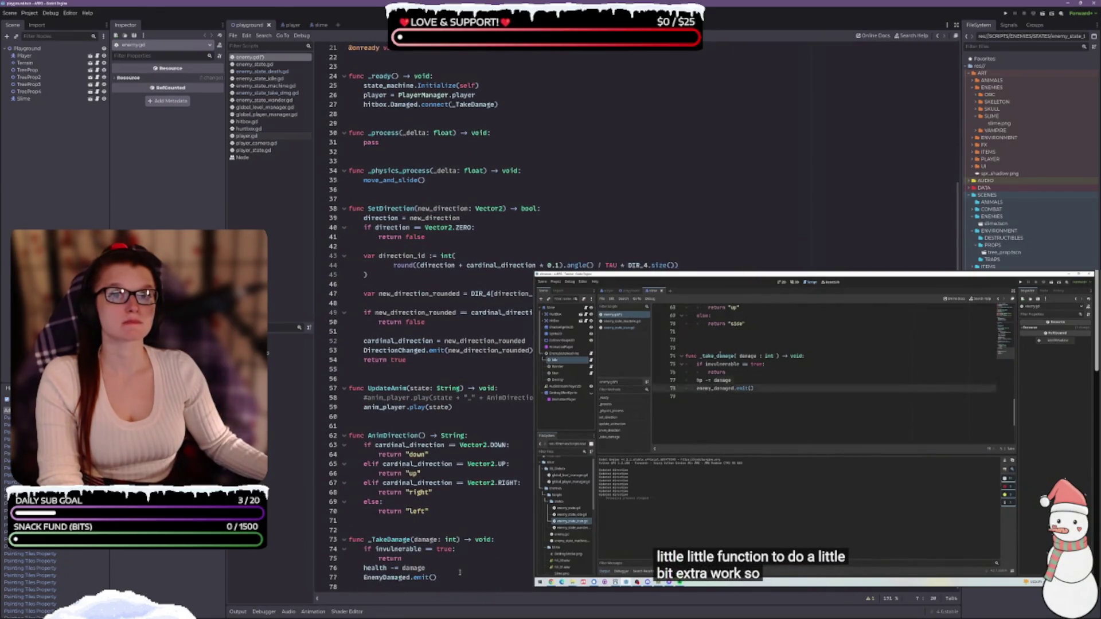
click(445, 569)
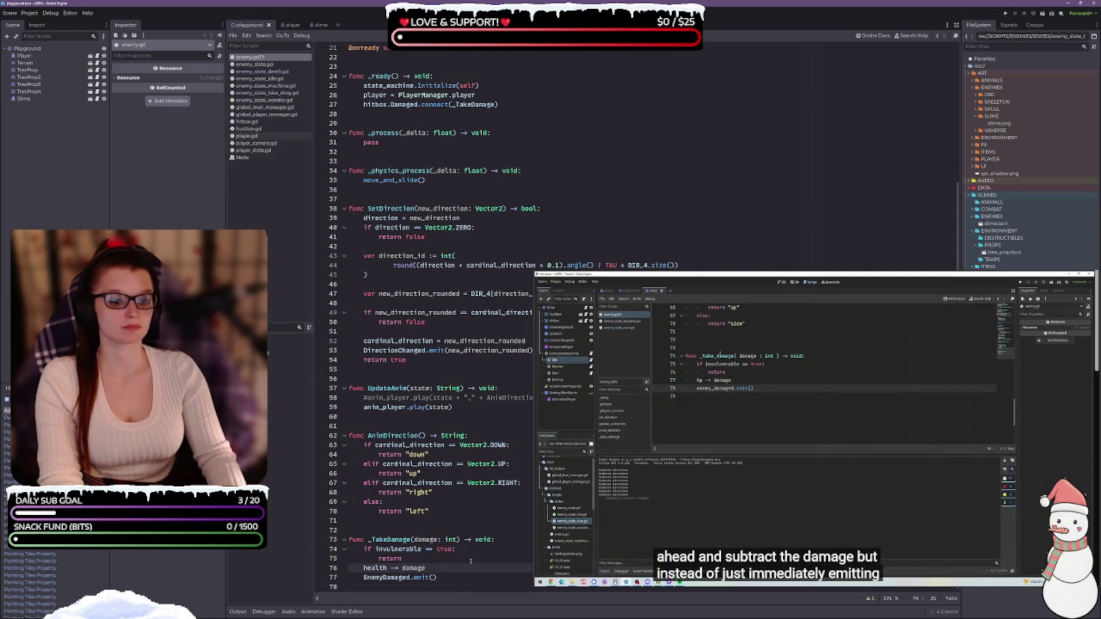
key(Return)
key(Return)
key(Return)
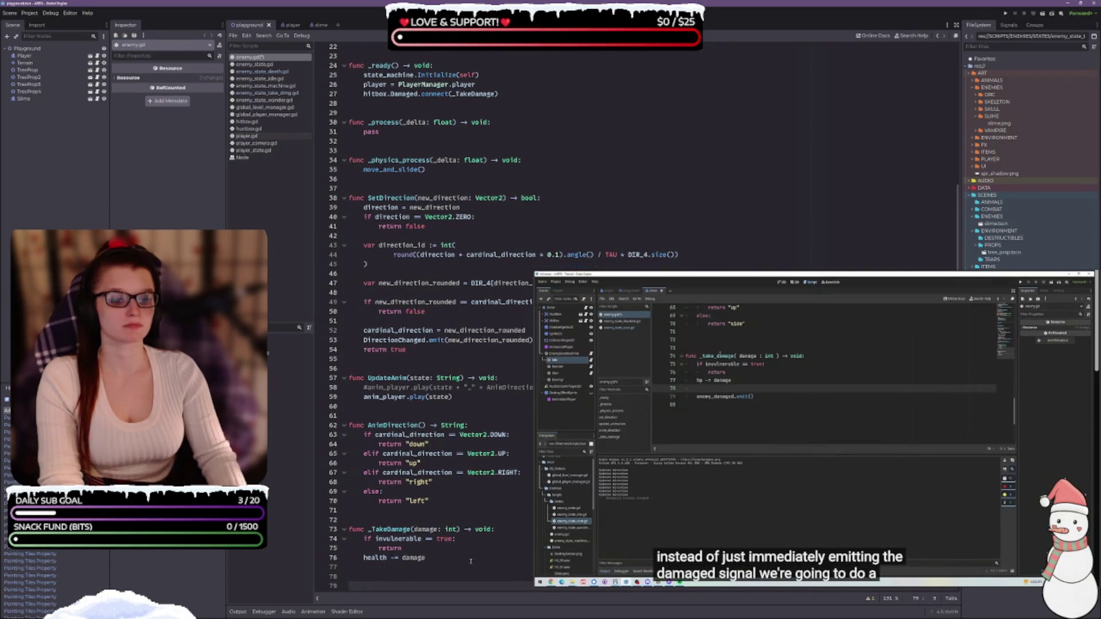
key(Down)
key(Down)
key(Down)
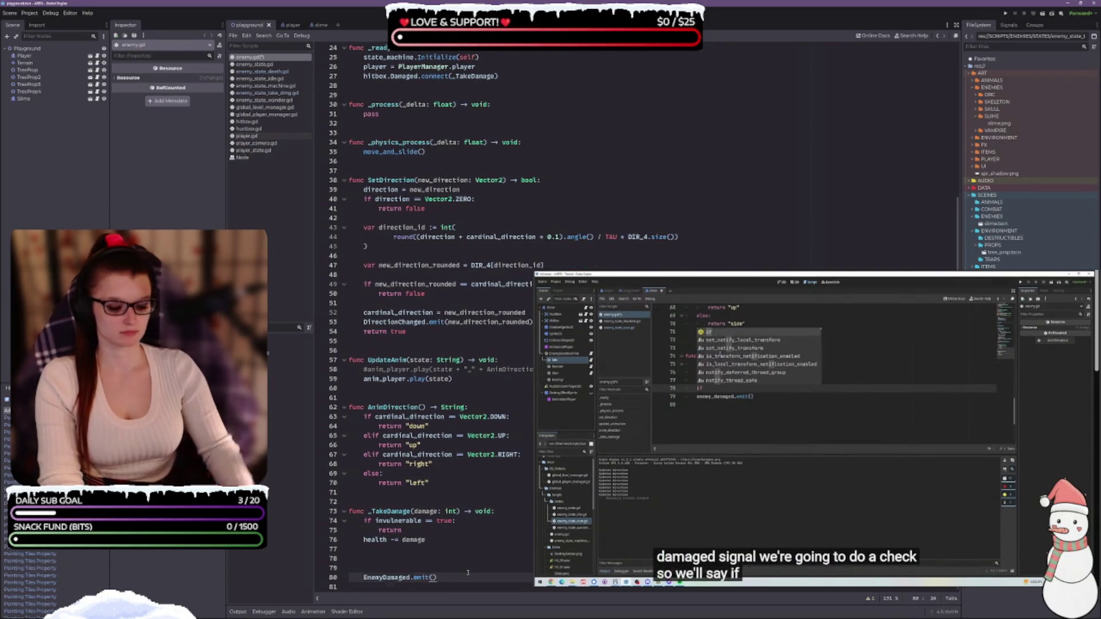
key(Down)
key(Down)
key(Down)
click(429, 502)
text(if healt)
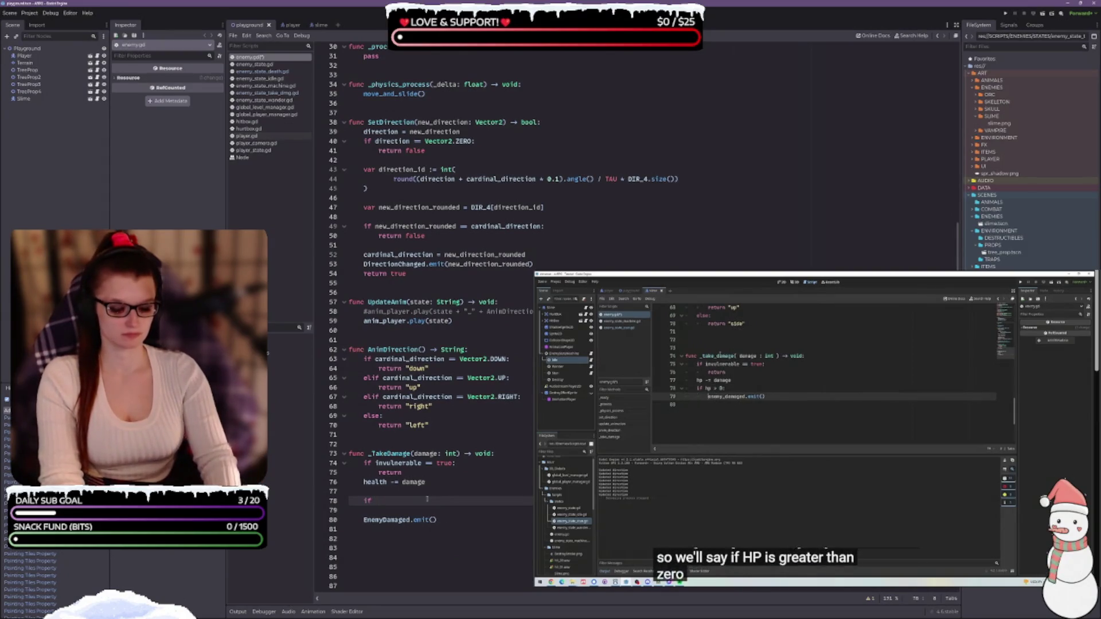
text(> 0:)
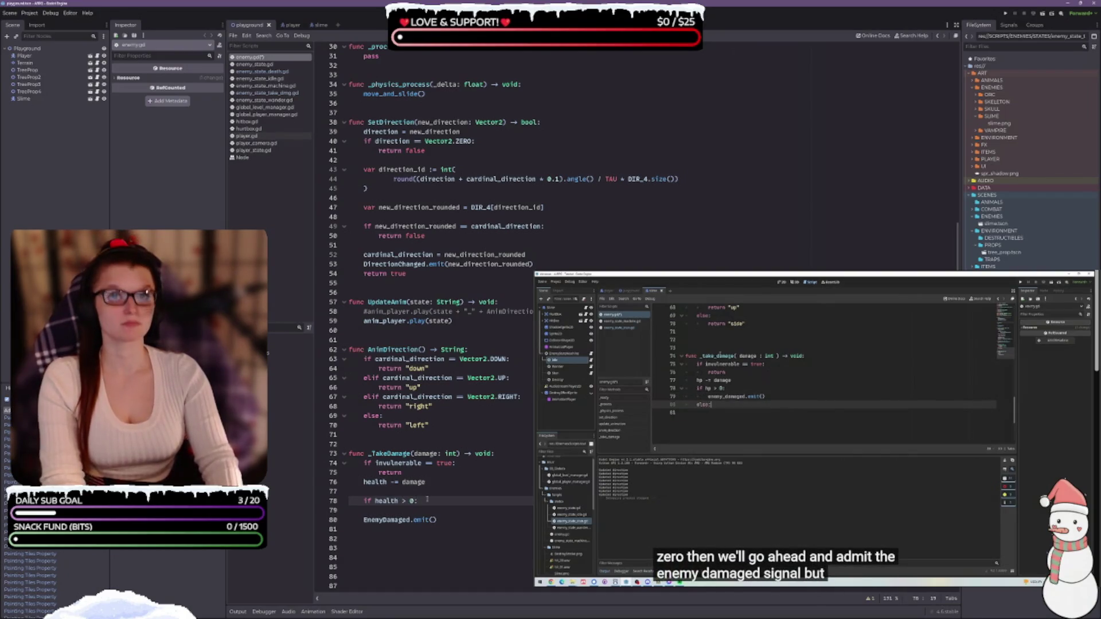
key(Return)
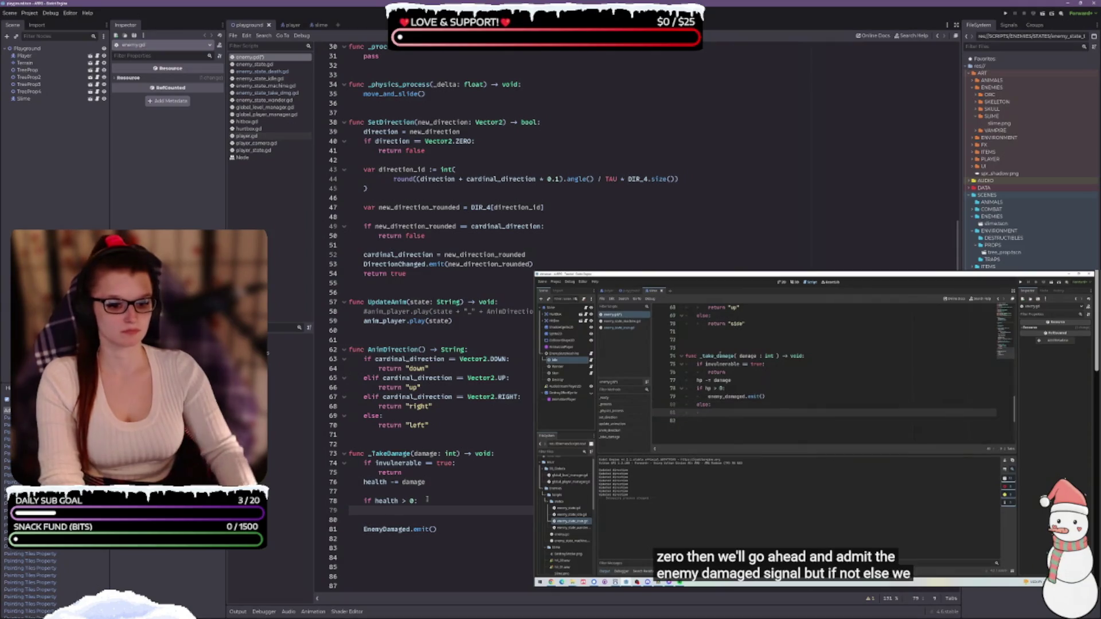
key(Down)
key(Down)
key(BackSpace)
key(BackSpace)
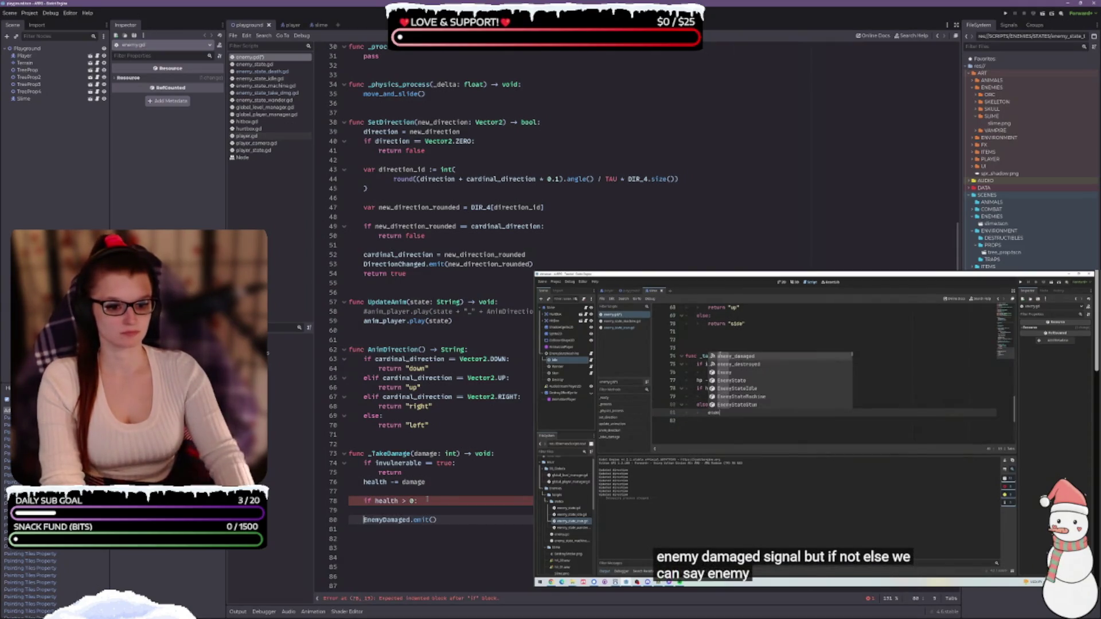
Add an else branch that calls EnemyDeath.emit(), using autocomplete for the signal name
key(Return)
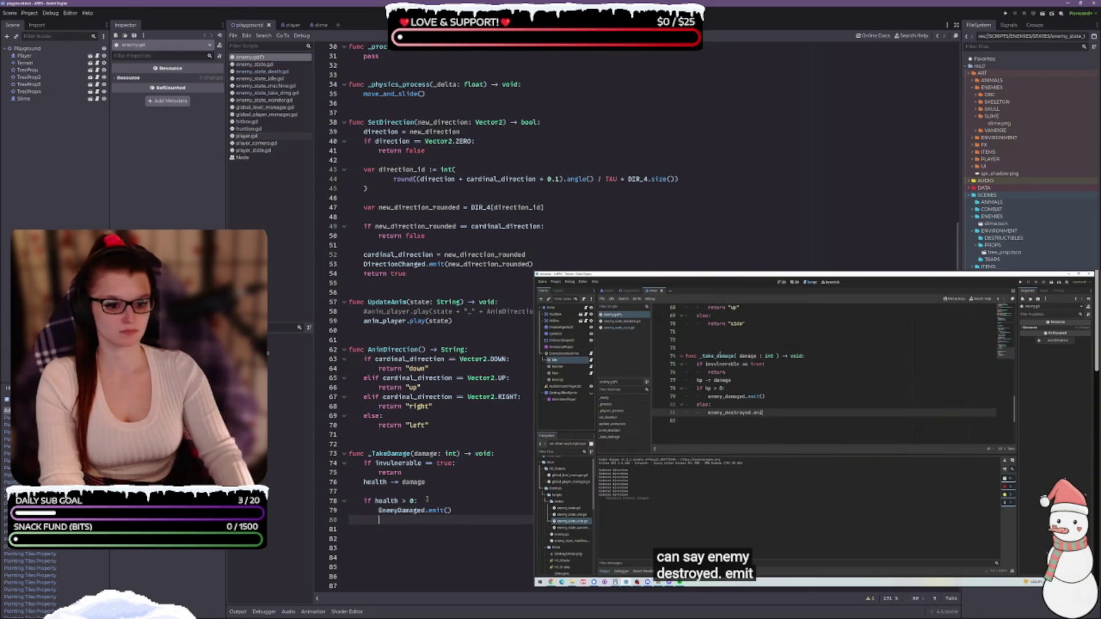
text(else:)
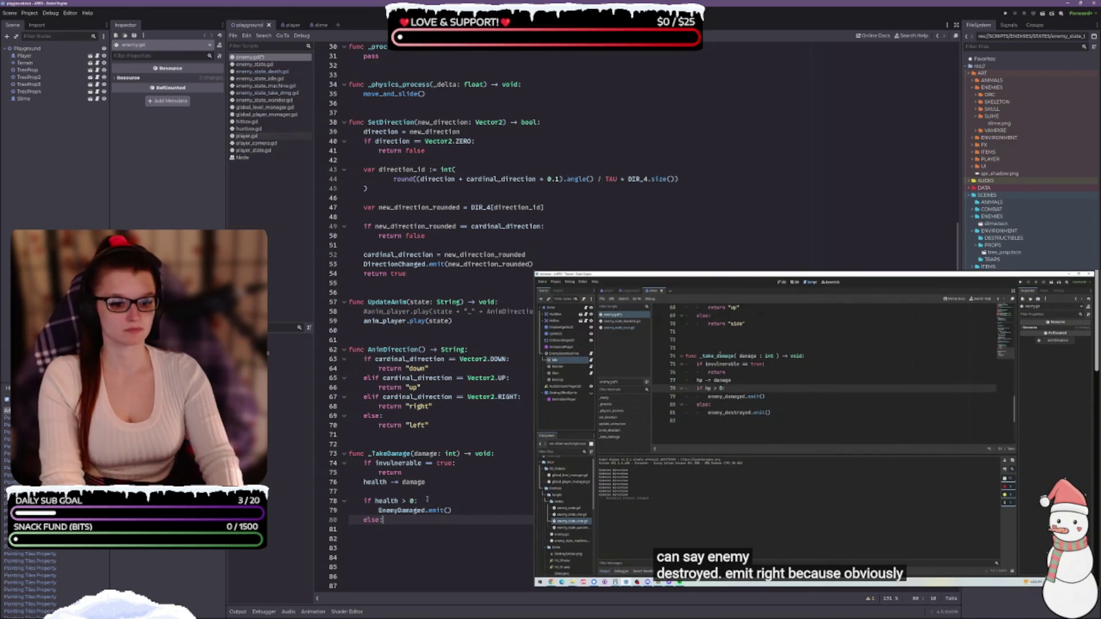
key(Return)
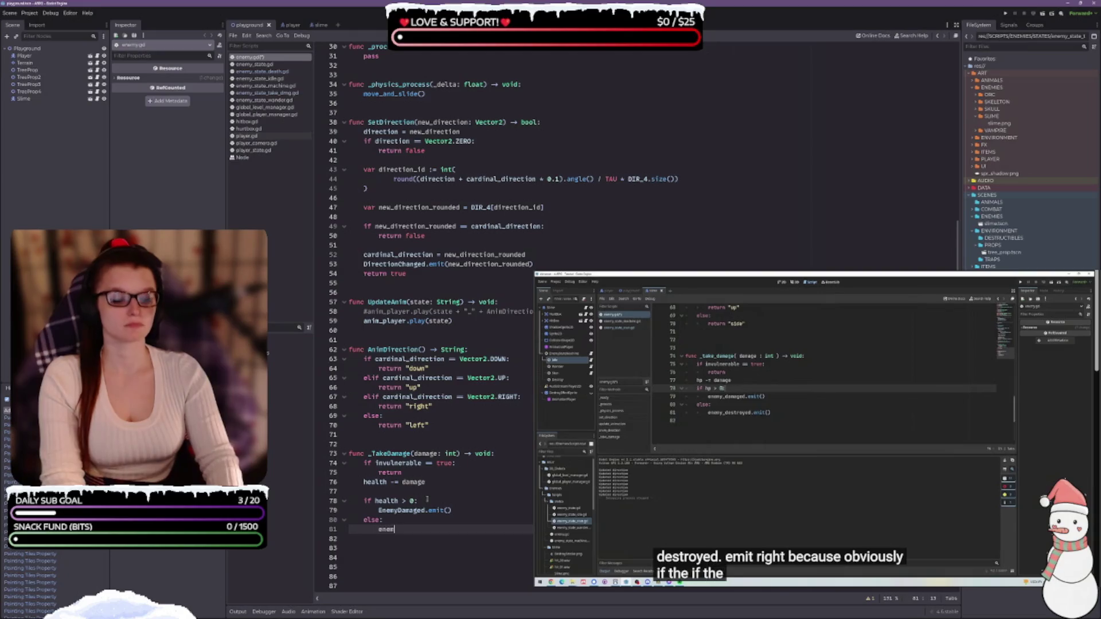
key(Down)
key(Return)
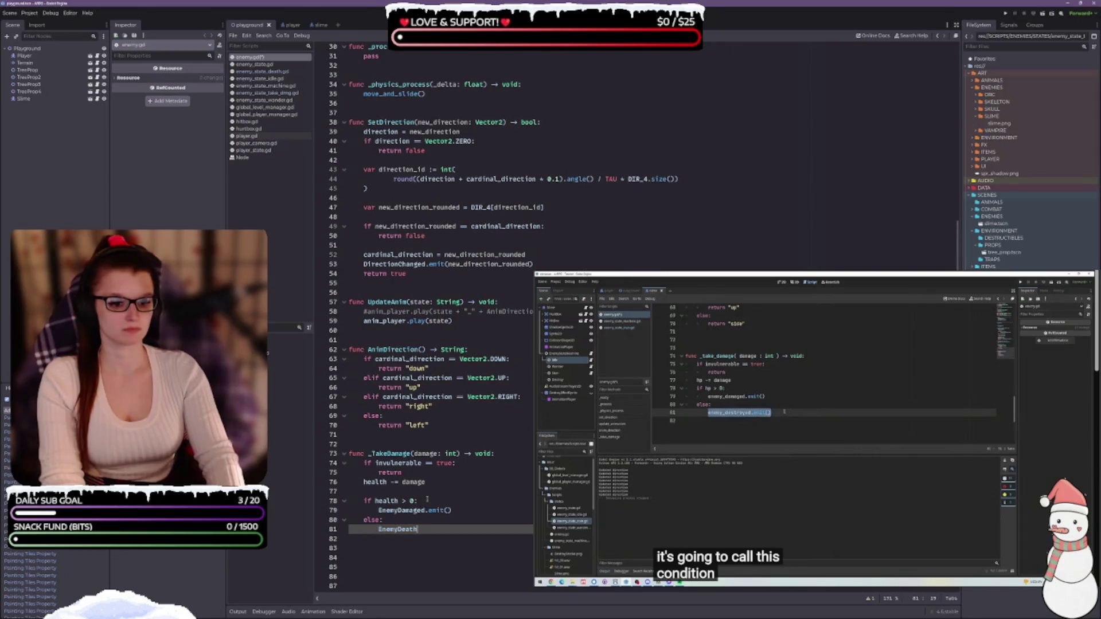
text(mit()
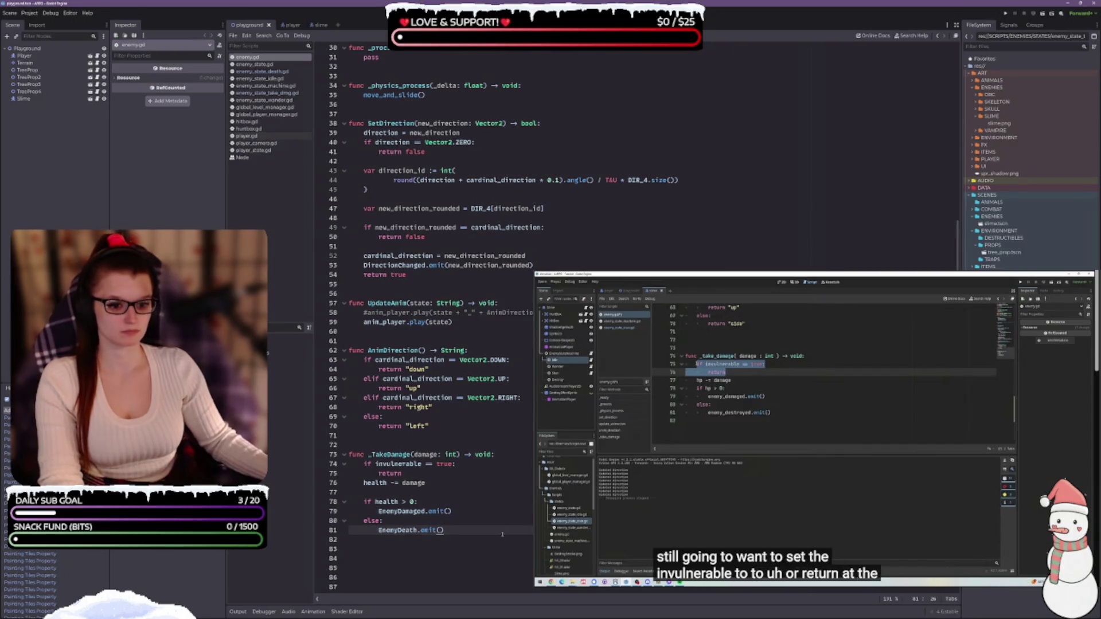
scroll(501, 536, down, 1)
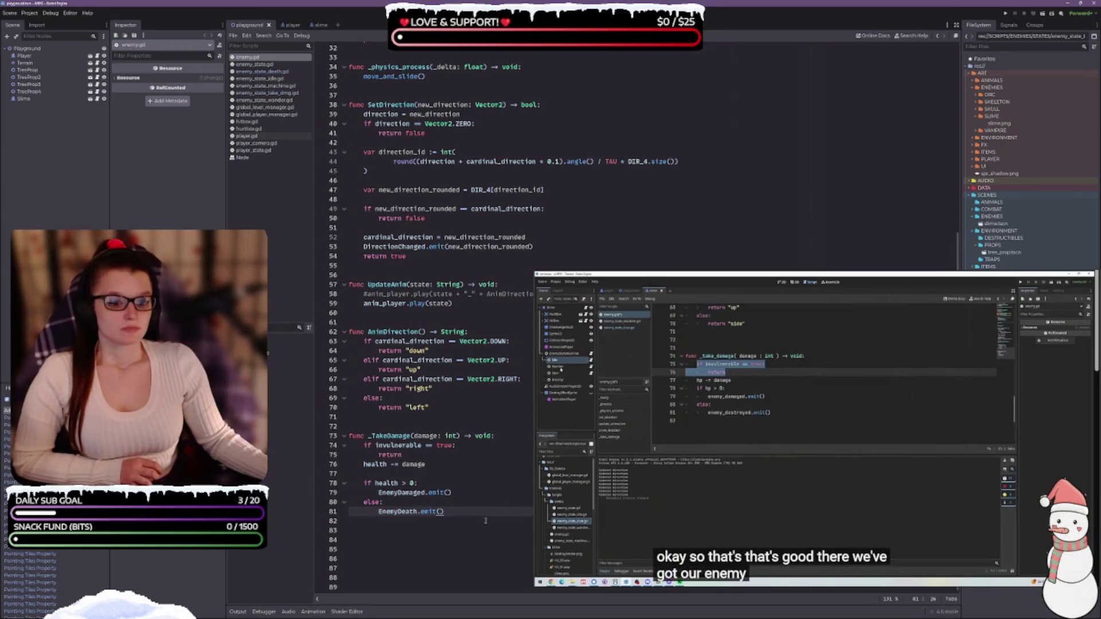
Remove the stray indent, pad 'health -= damage' with blank lines, then go to enemy_state_death.gd
click(407, 476)
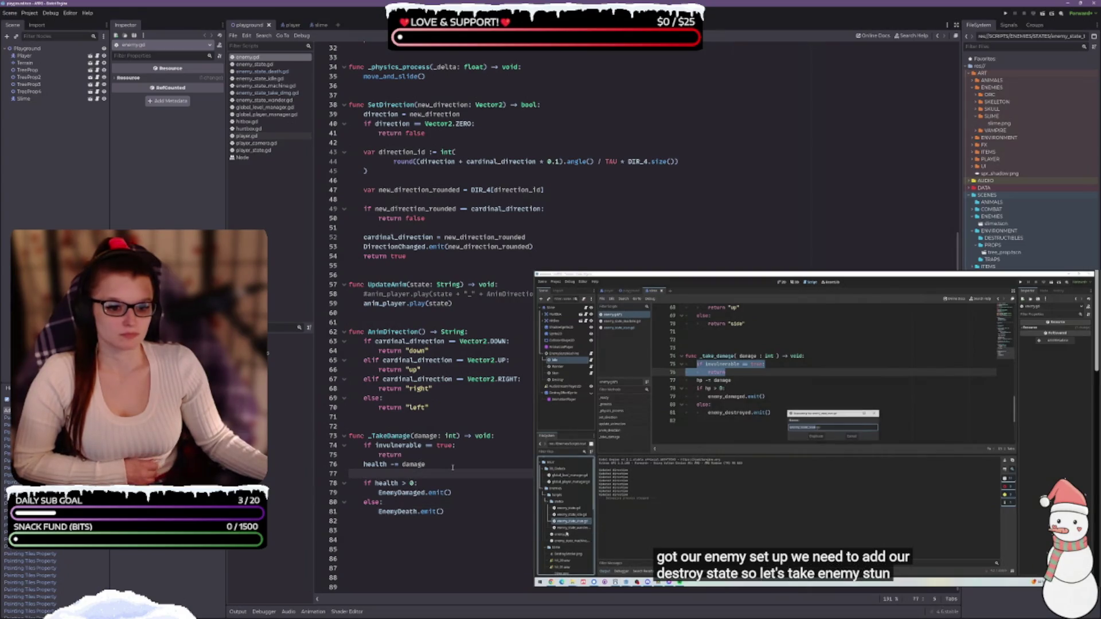
key(BackSpace)
key(BackSpace)
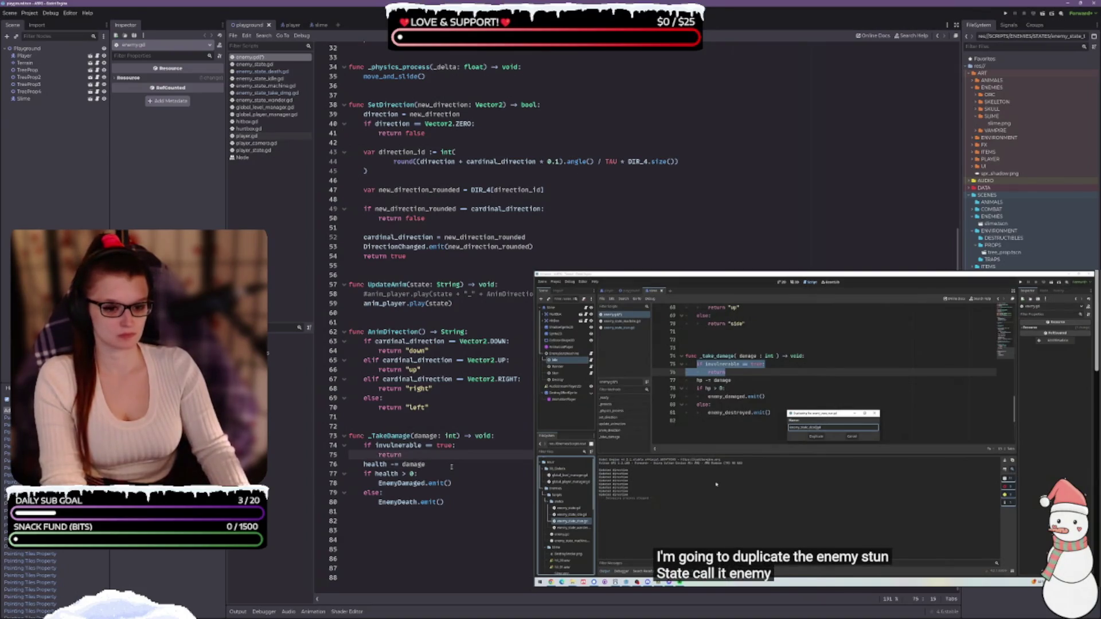
key(ctrl+shift+Return)
key(Down)
key(ctrl+Return)
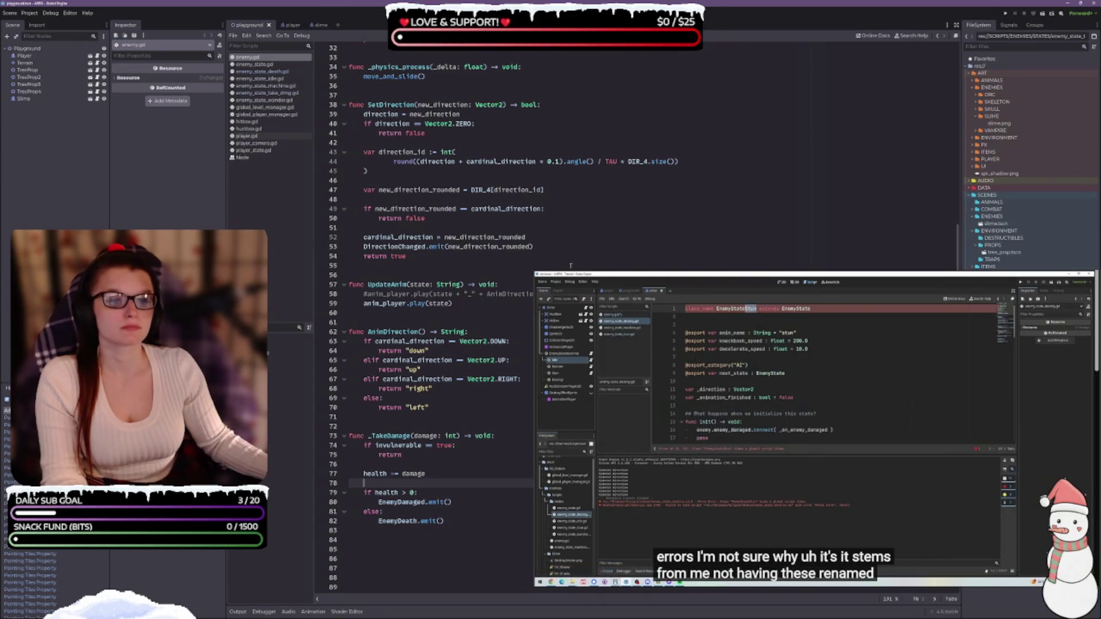
click(292, 73)
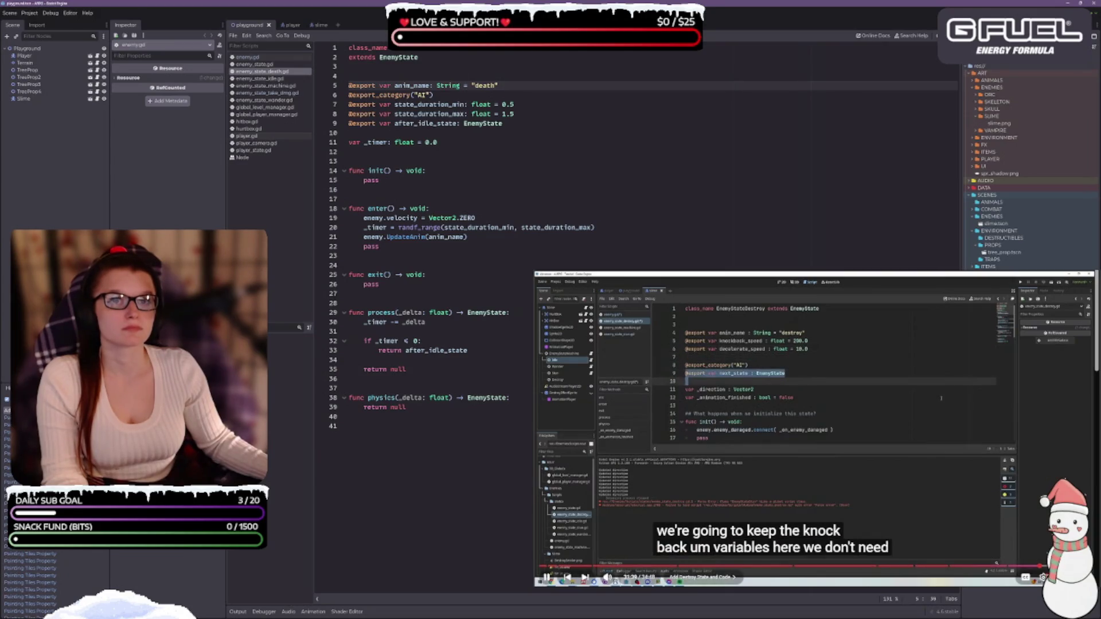
Delete the state_duration_min/max and after_idle_state exports from enemy_state_death.gd
click(522, 117)
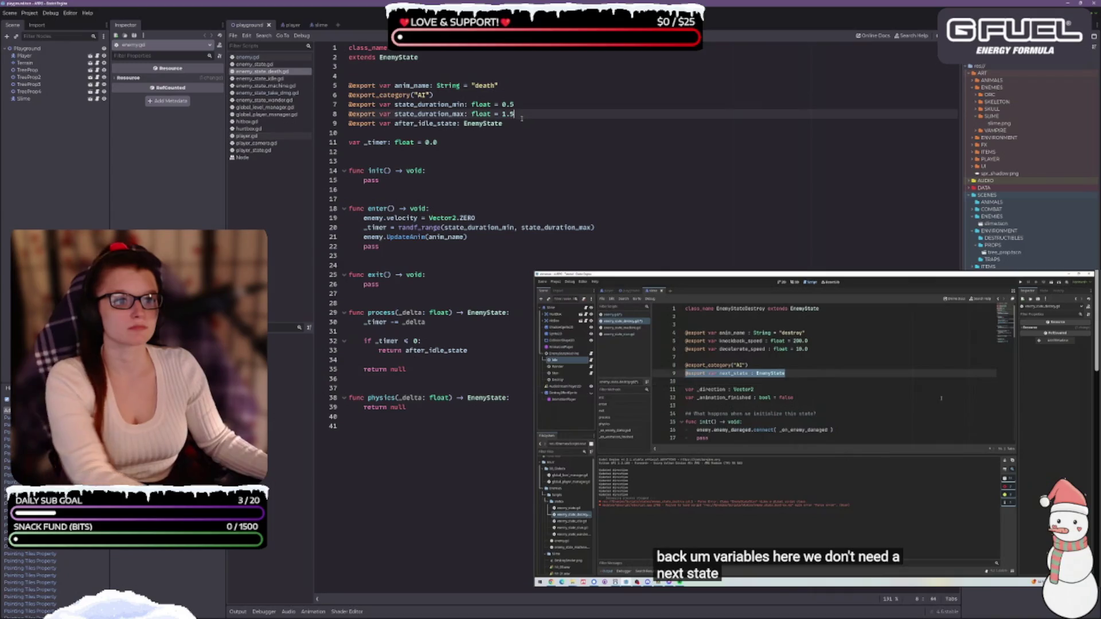
drag(504, 123, 348, 104)
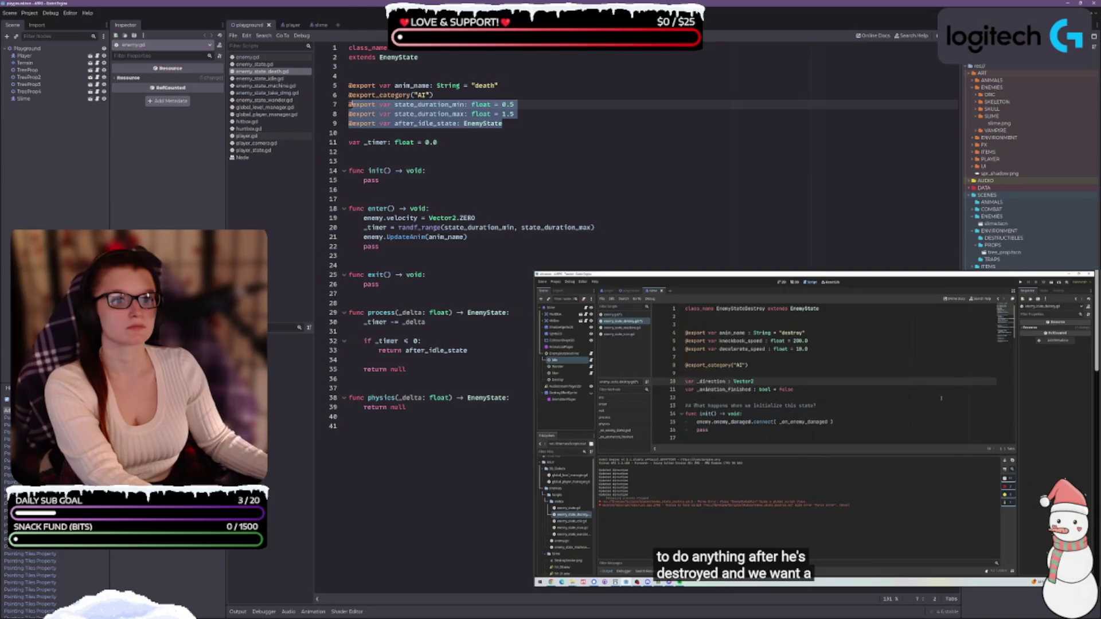
key(BackSpace)
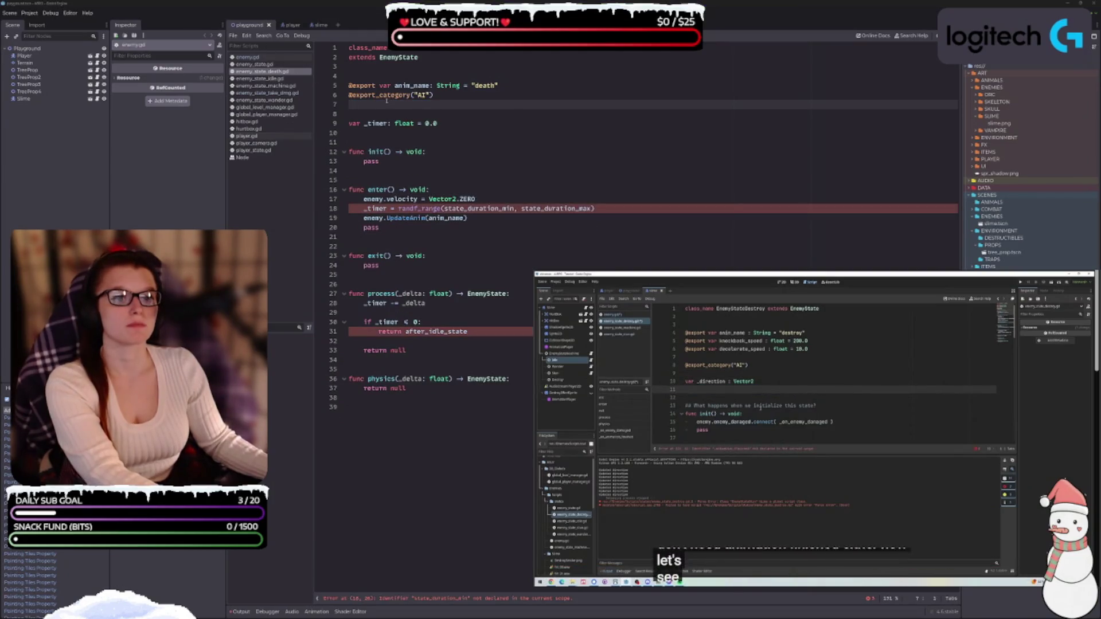
In enemy_state_take_dmg.gd, select the knockback_speed and decelerate_speed exports
mouse_move(789, 404)
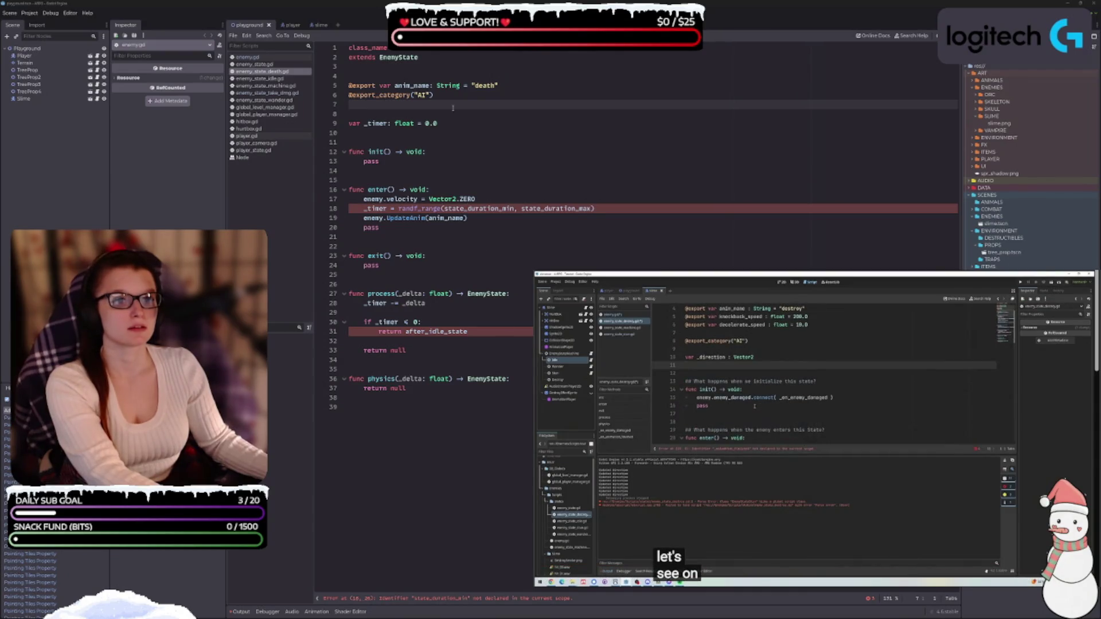
click(269, 93)
drag(520, 107, 345, 98)
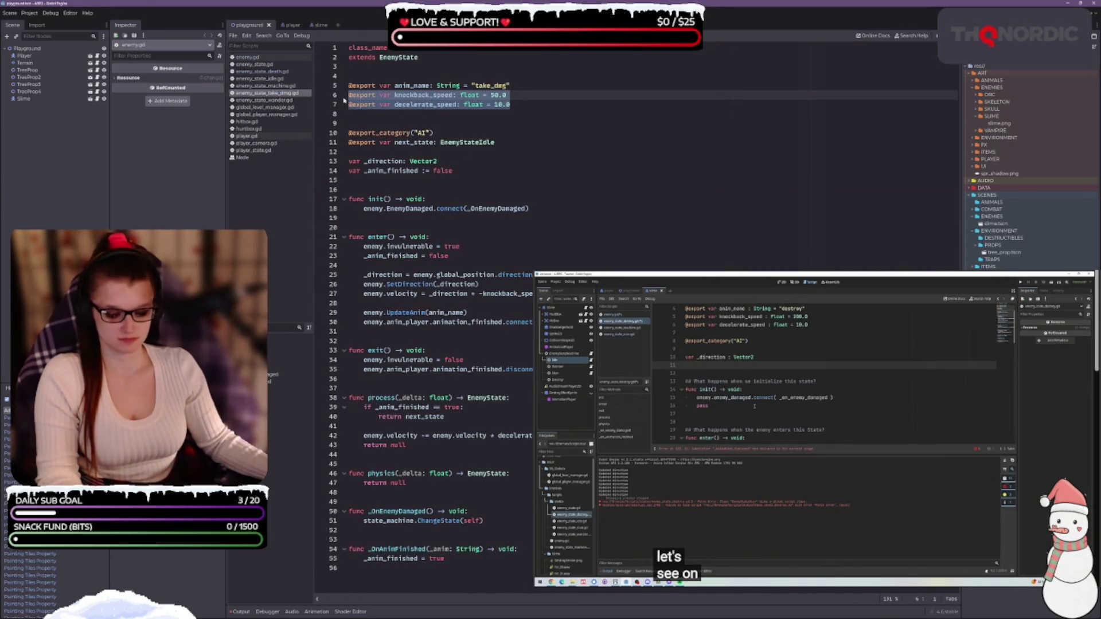